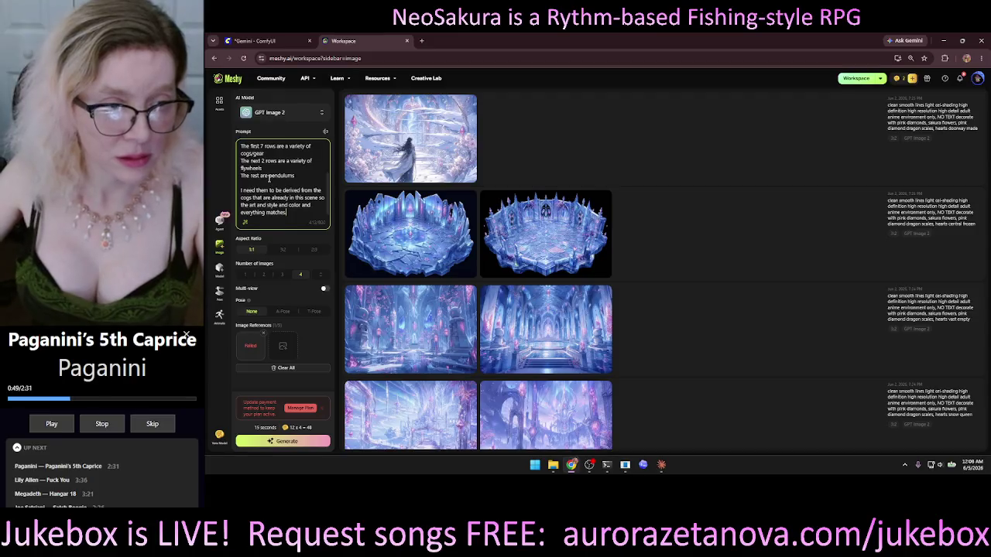
- Set the image generator to 1 image at a 3:2 aspect ratio
type(".")
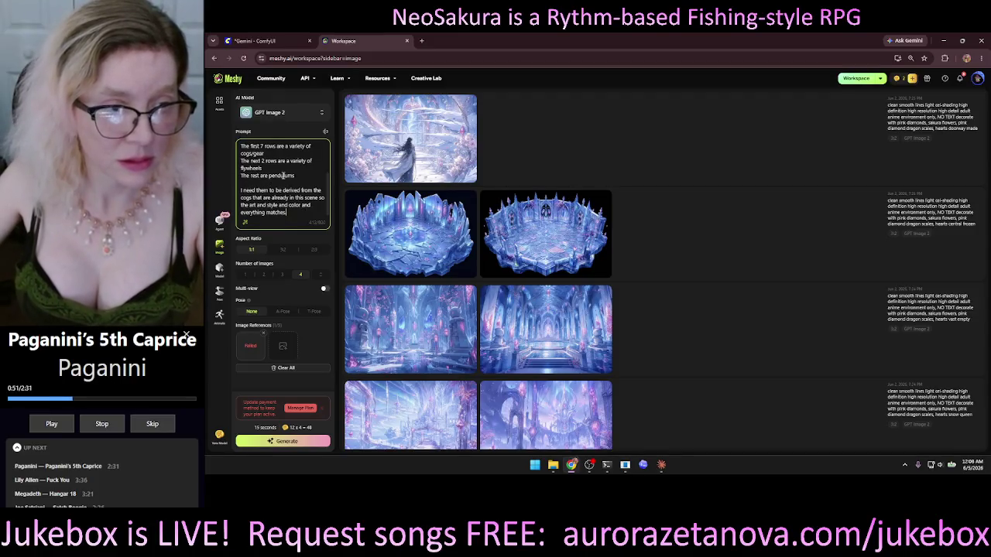
scroll(301, 180, "up", 2)
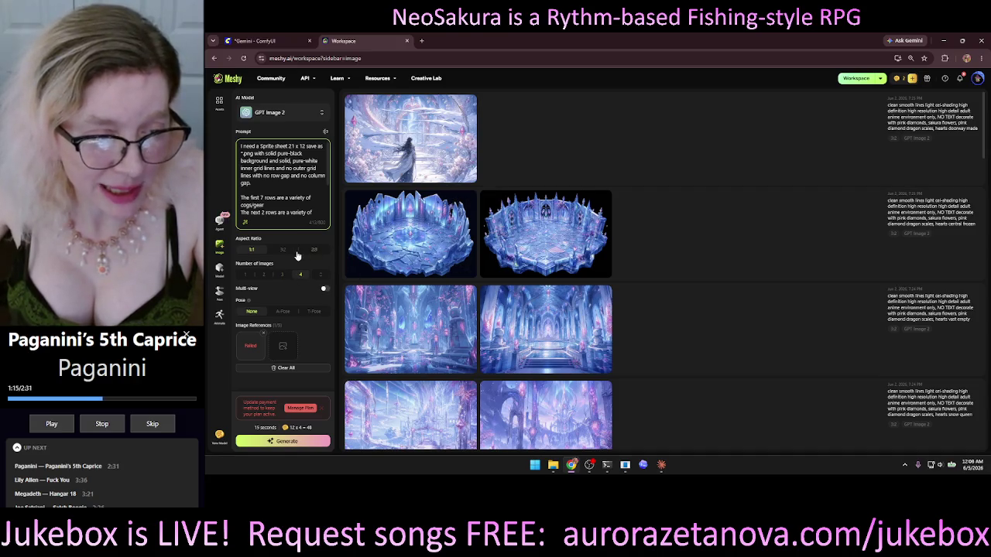
left_click(245, 274)
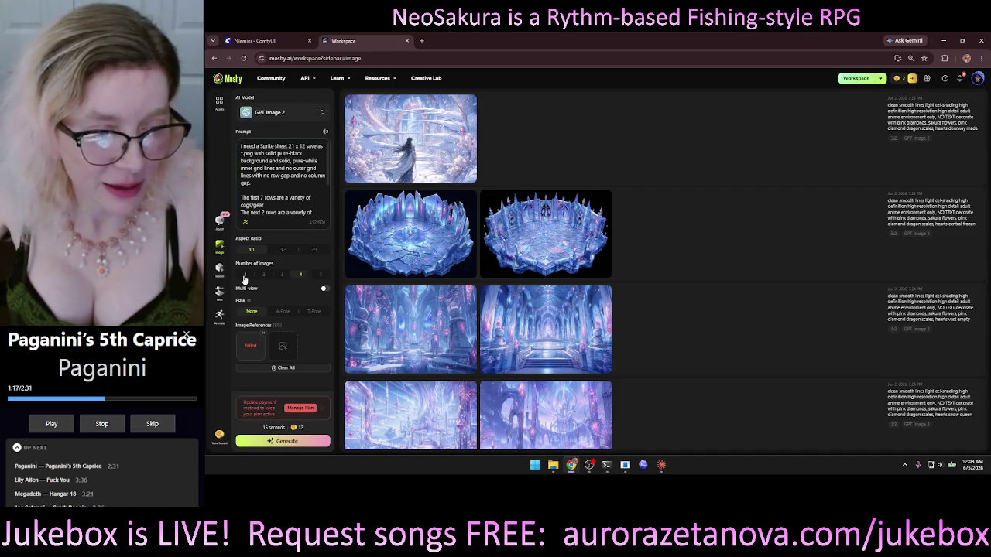
left_click(280, 248)
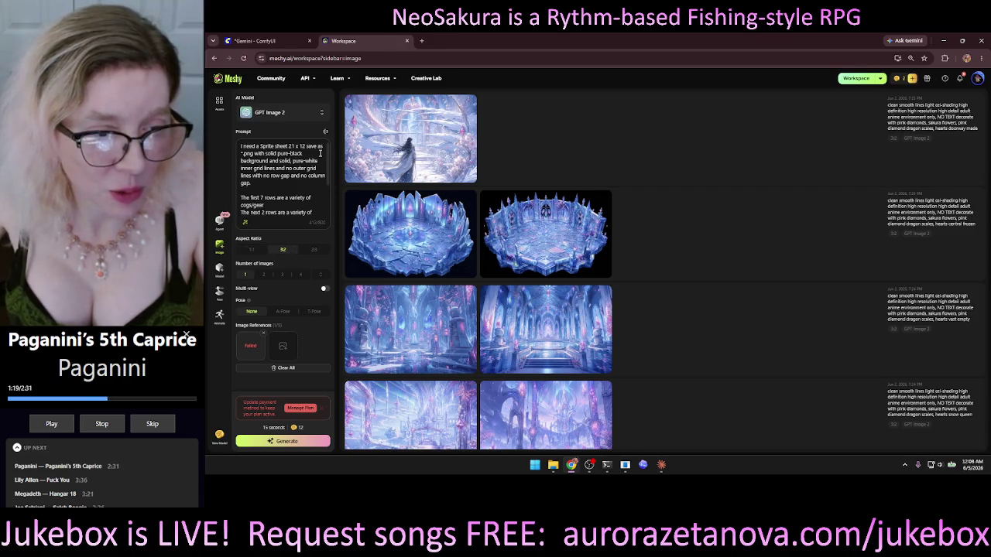
- Change the prompt's sprite sheet size from 21 x 12 to 9 x 5, then open Meshy Arena
left_click(291, 147)
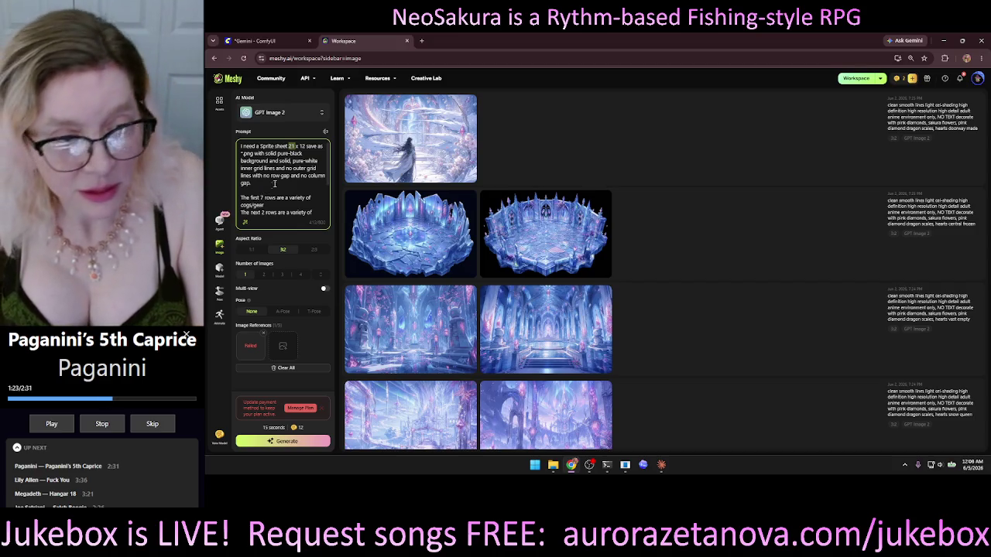
key("BackSpace")
type("9")
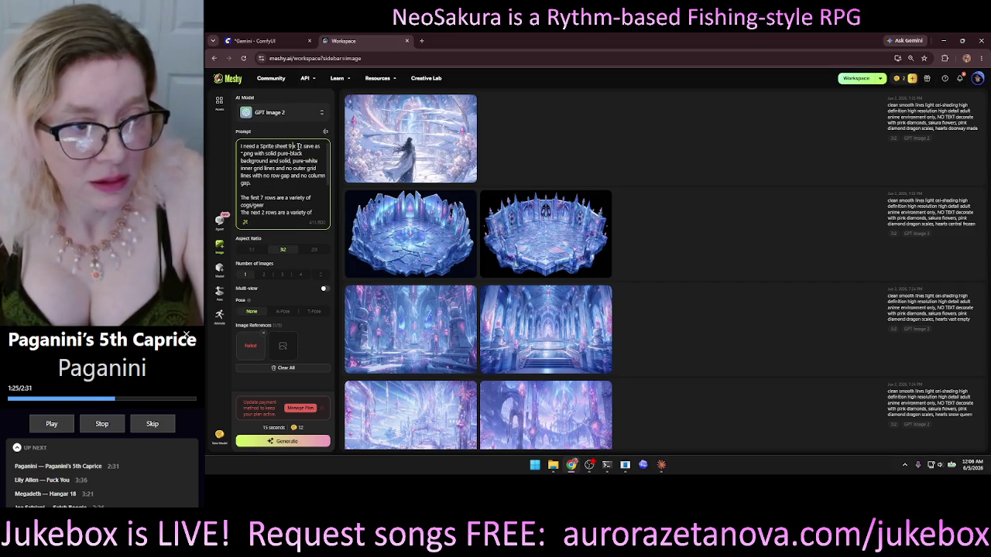
double_click(299, 146)
type("5")
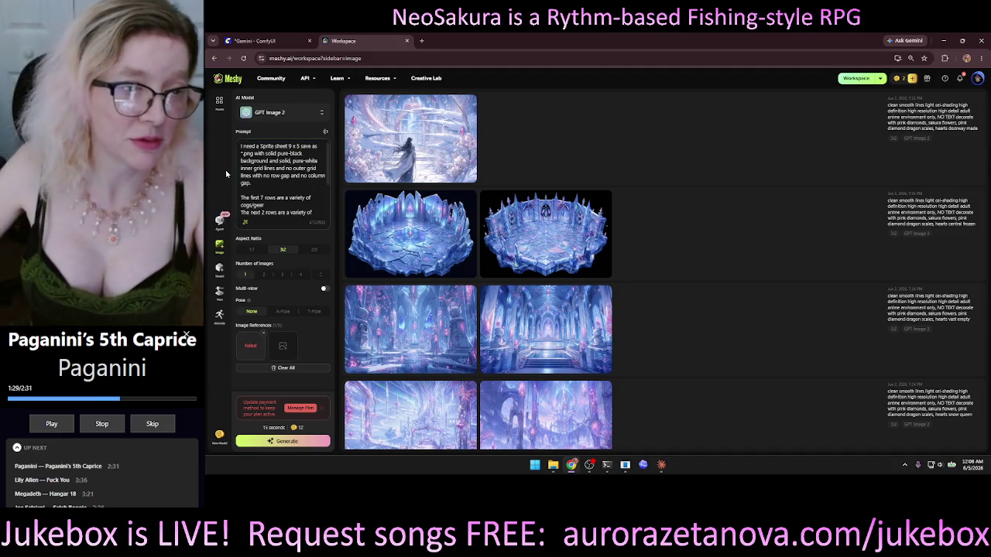
left_click(218, 439)
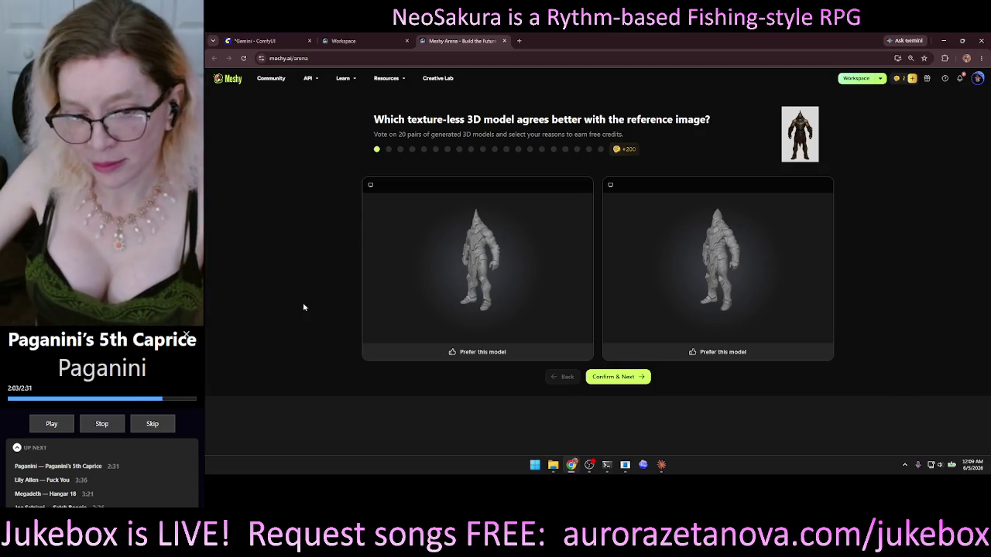
- Vote on the first four Arena pairs, preferring left, right, right, then left
left_click(496, 352)
left_click(618, 377)
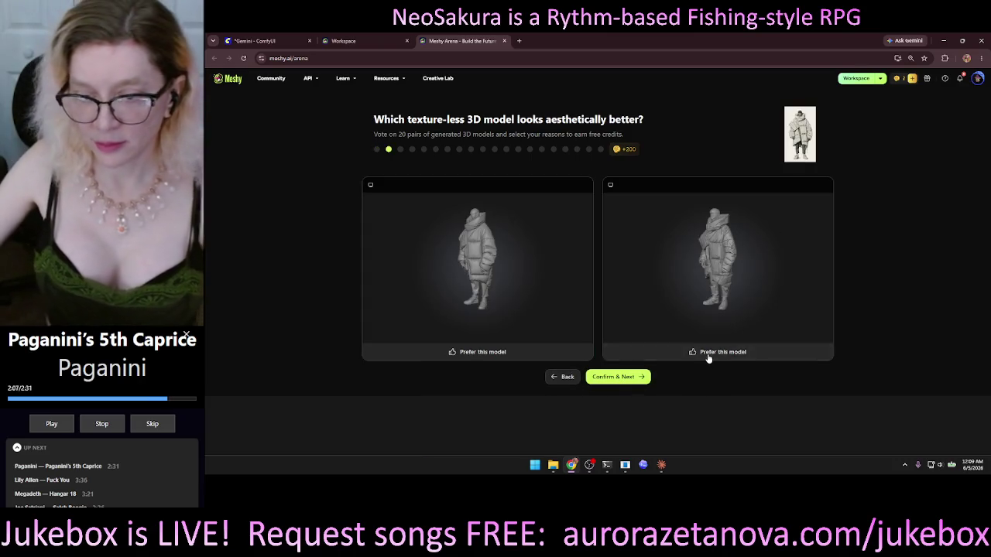
left_click(710, 352)
left_click(628, 378)
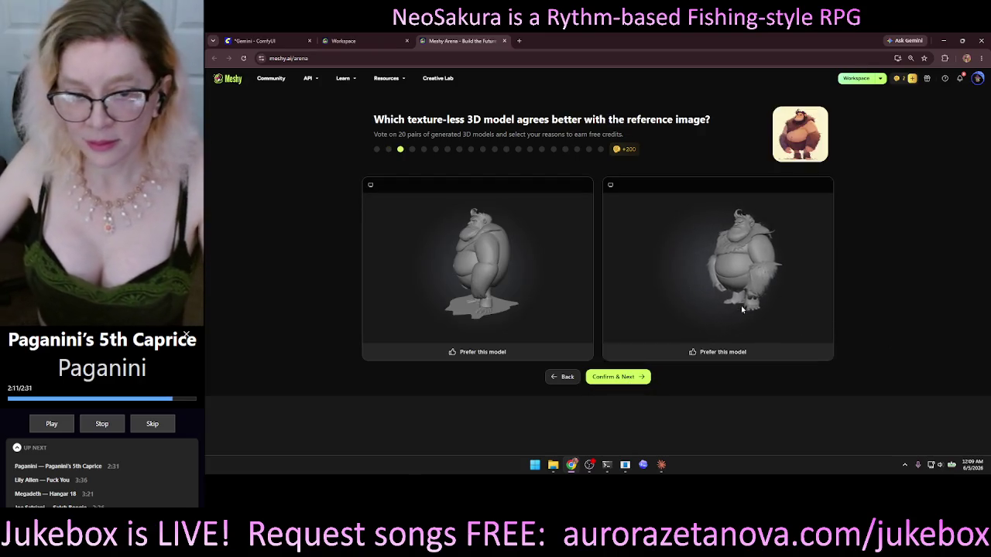
left_click(689, 353)
left_click(639, 383)
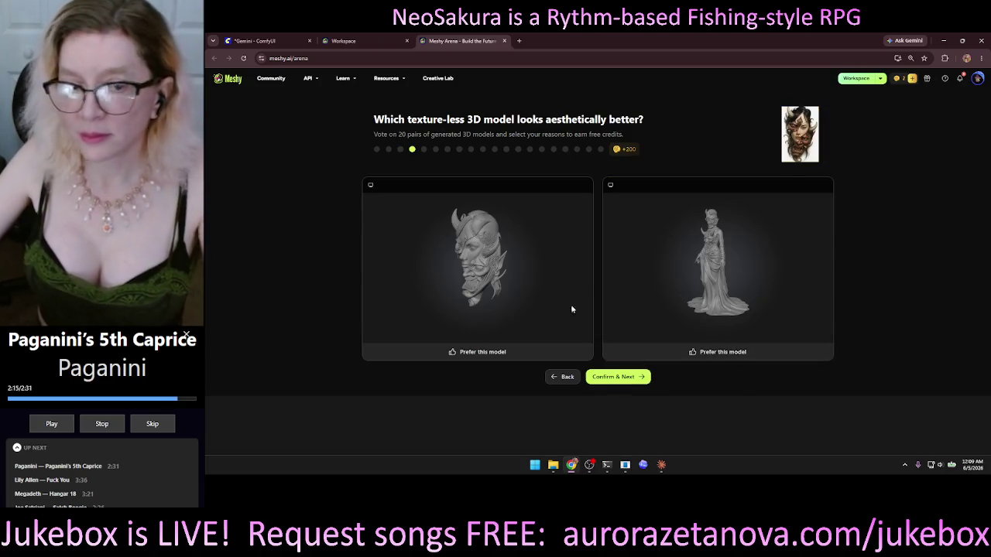
left_click(512, 352)
left_click(618, 377)
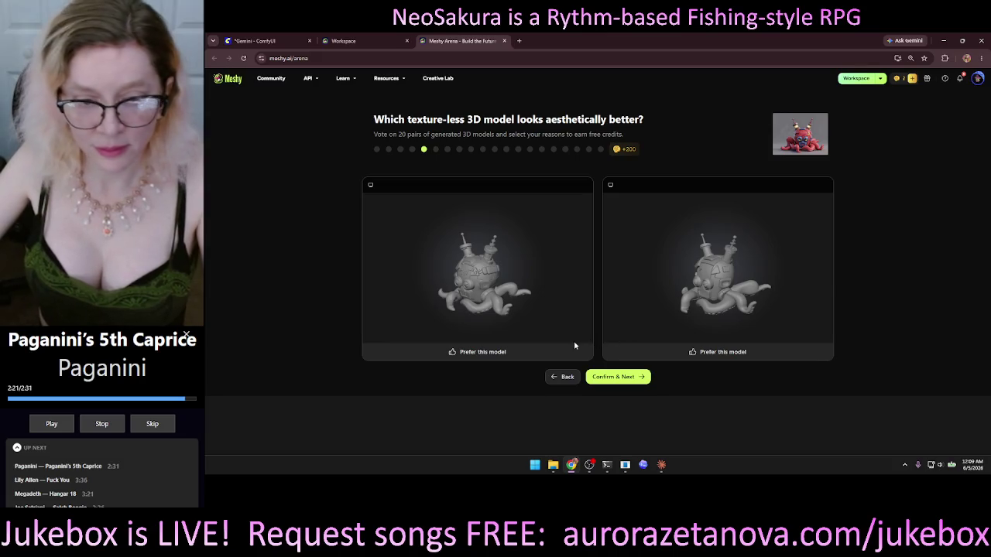
- Prefer the left octopus and right mountain models, then mark the left figure in pair 7
left_click(553, 353)
left_click(618, 377)
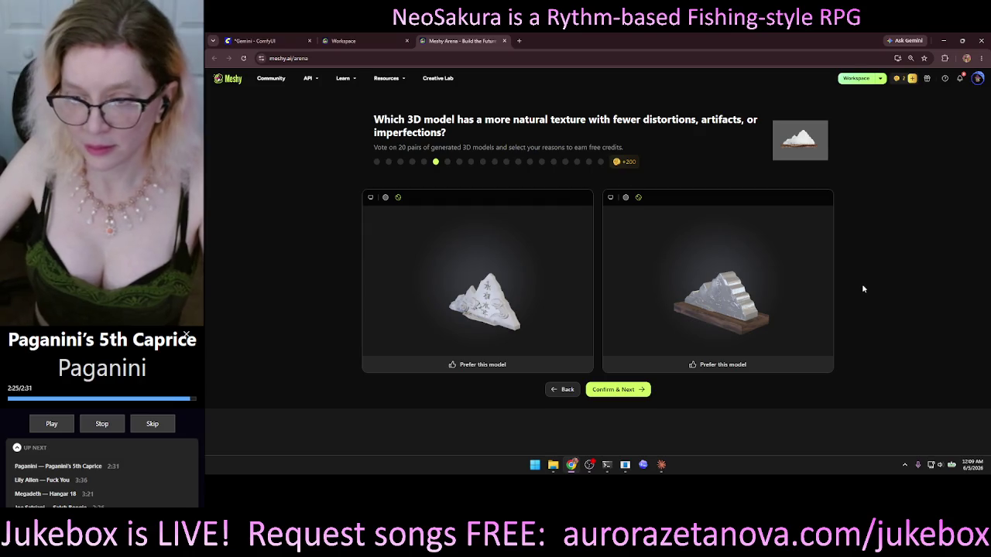
left_click(675, 366)
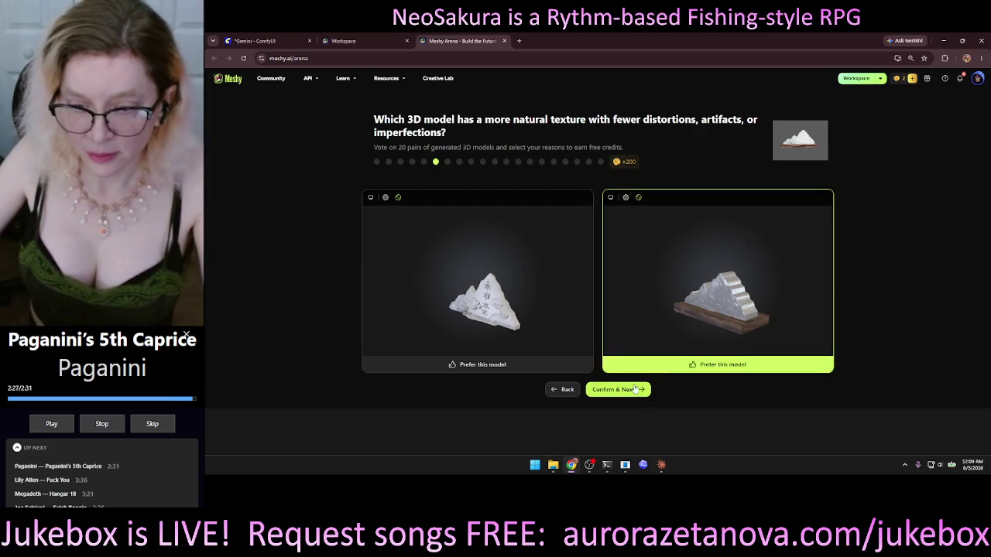
left_click(626, 389)
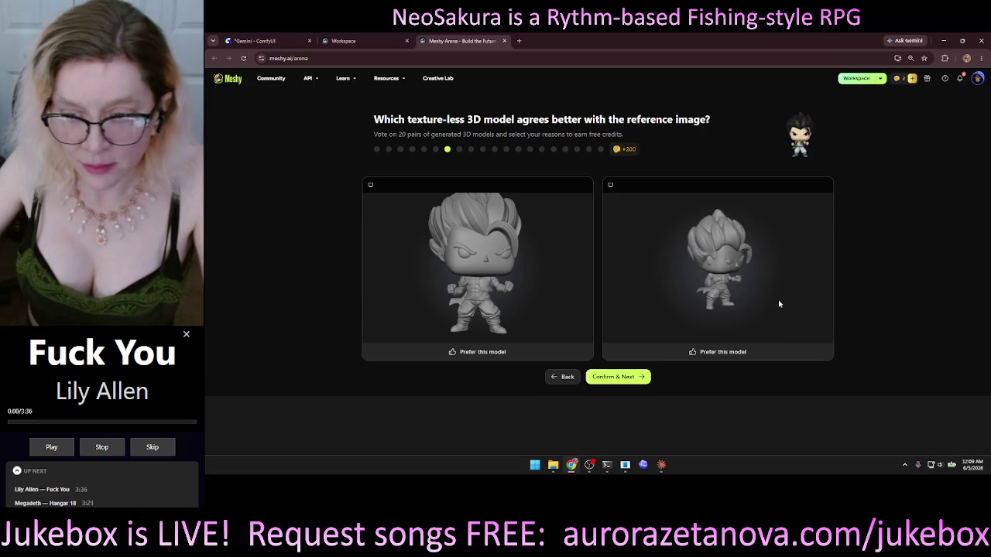
scroll(719, 285, "up", 3)
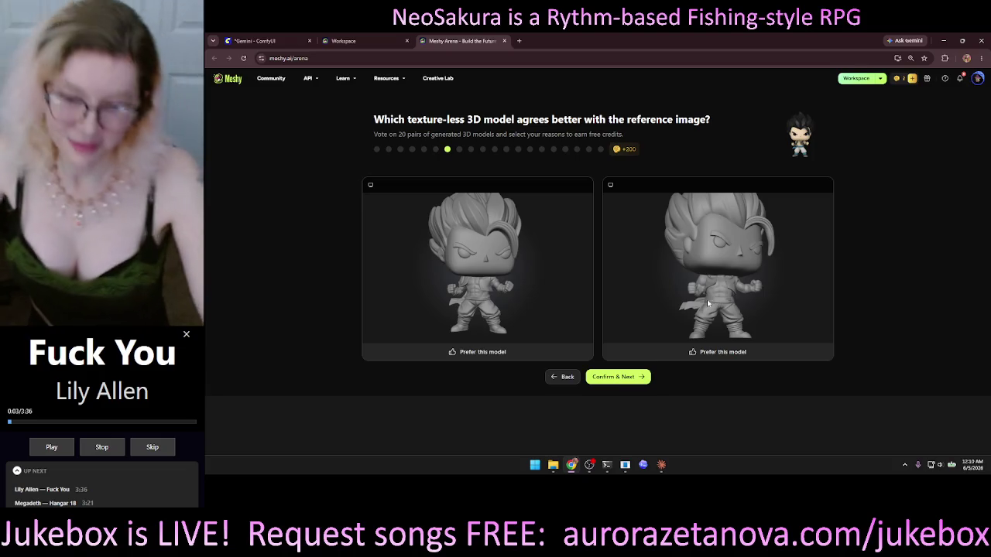
left_click(523, 356)
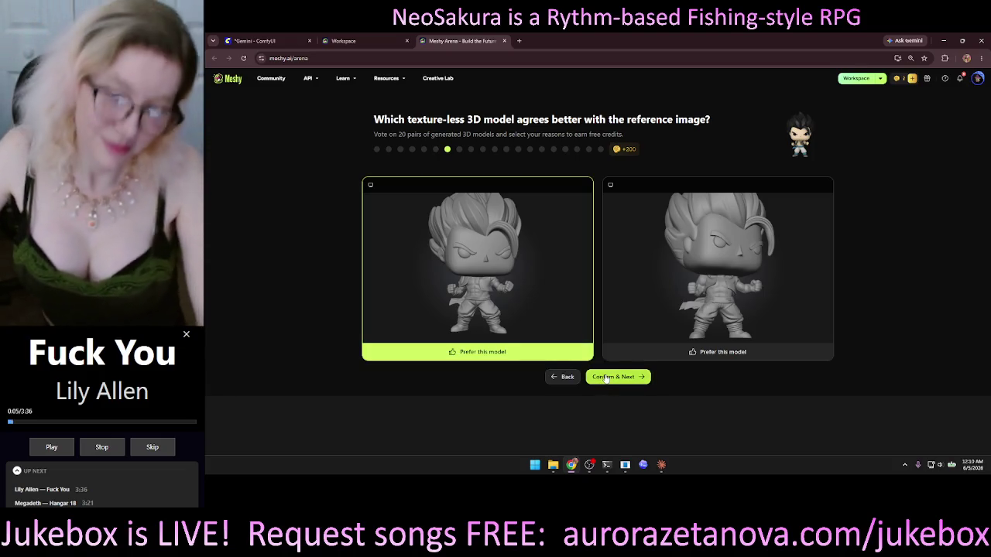
- Confirm the figure vote, then prefer the left robot and left chibi figure models
left_click(606, 379)
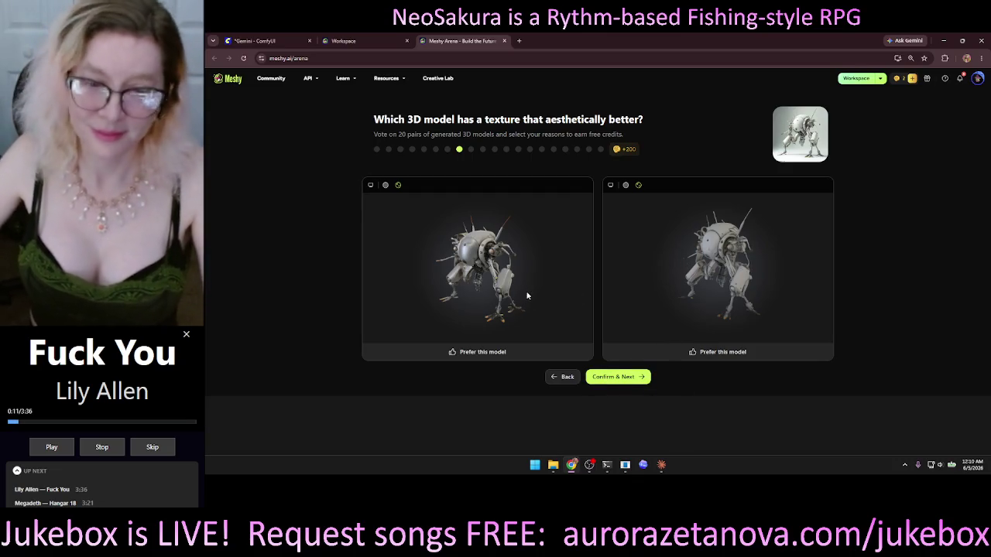
left_click(628, 377)
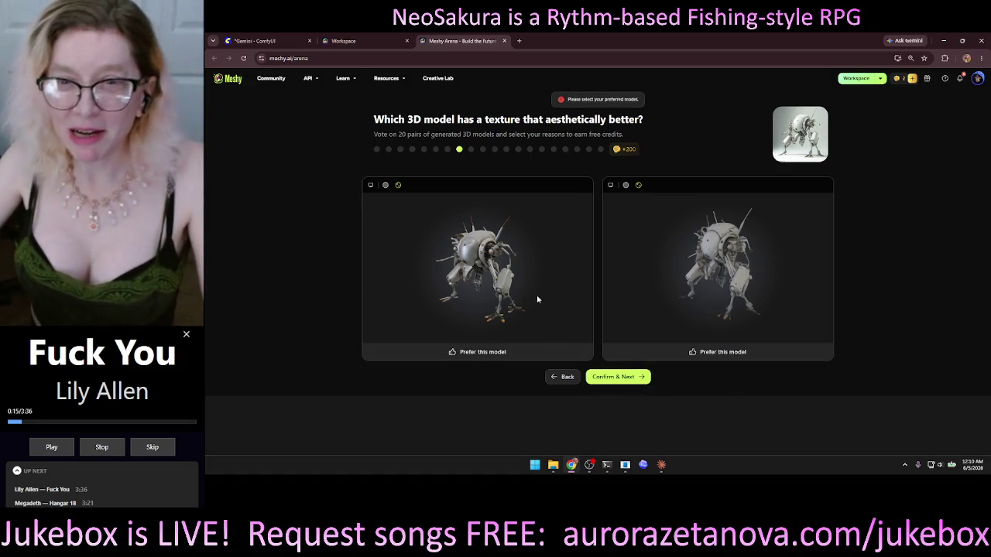
left_click(521, 353)
left_click(625, 379)
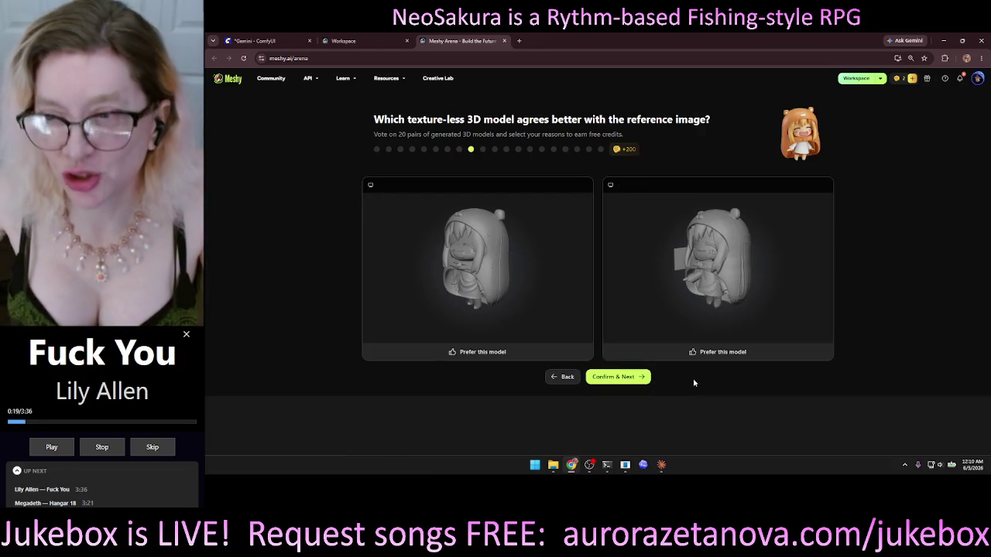
left_click(427, 352)
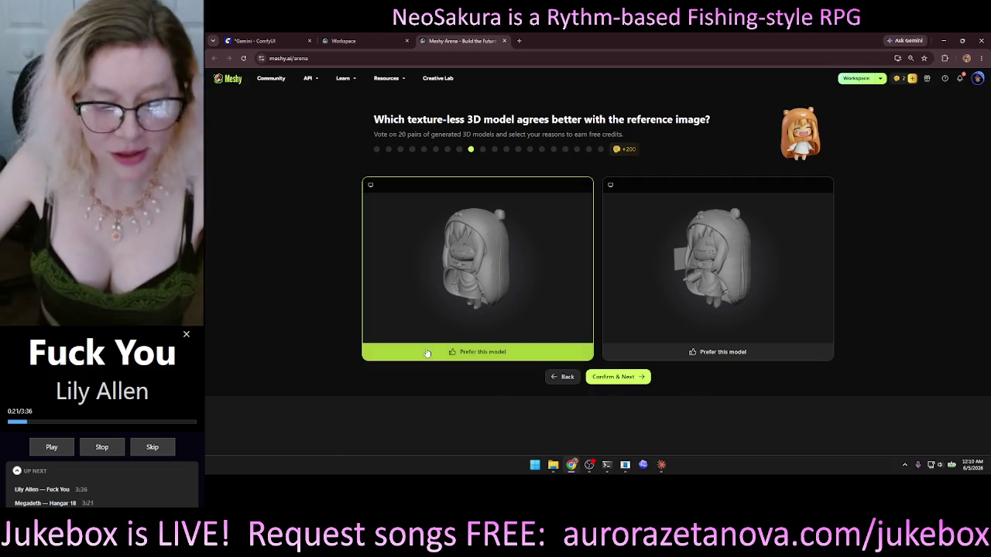
left_click(621, 381)
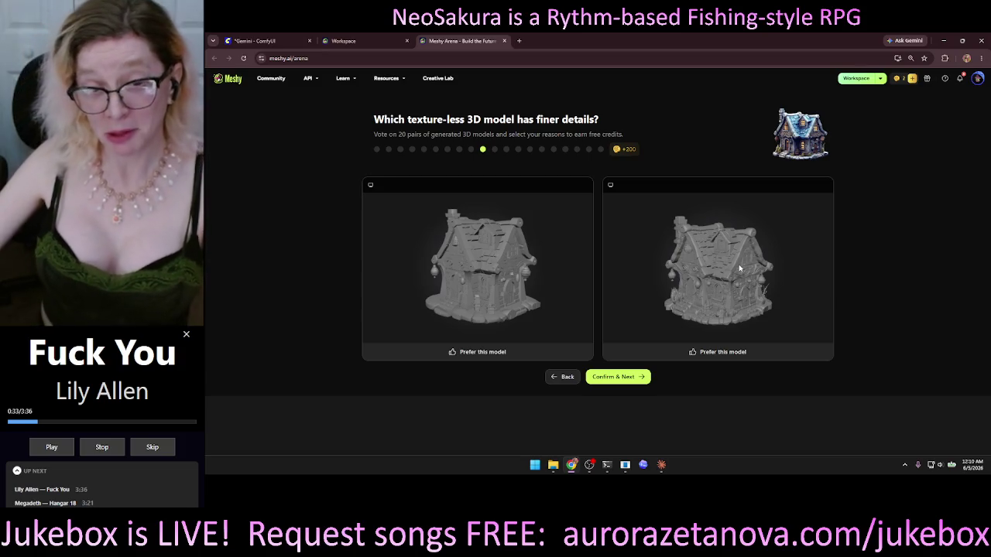
- Inspect and prefer the right house, right building and right dog models
mouse_move(678, 283)
left_mouse_down()
mouse_move(732, 285)
mouse_move(699, 288)
left_mouse_up()
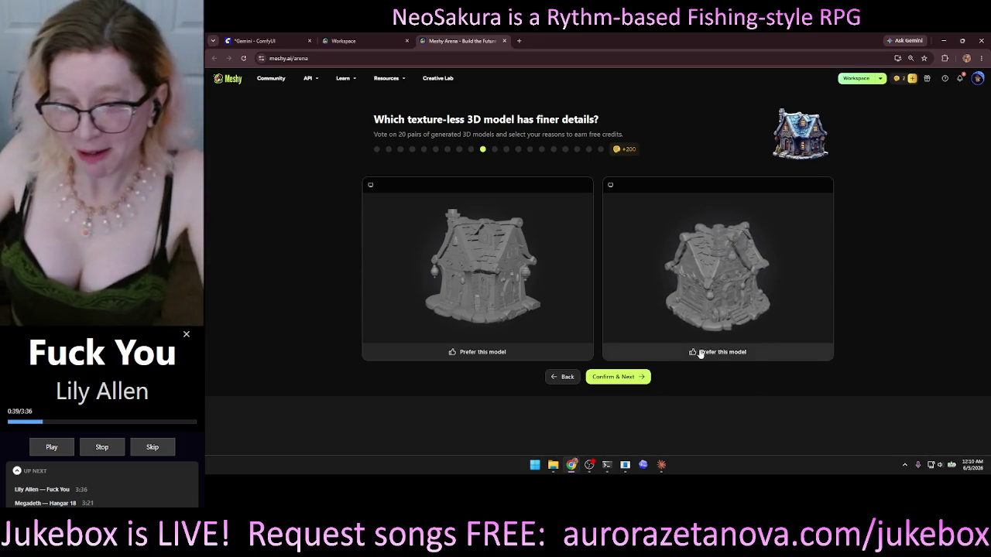
left_click(690, 354)
left_click(642, 378)
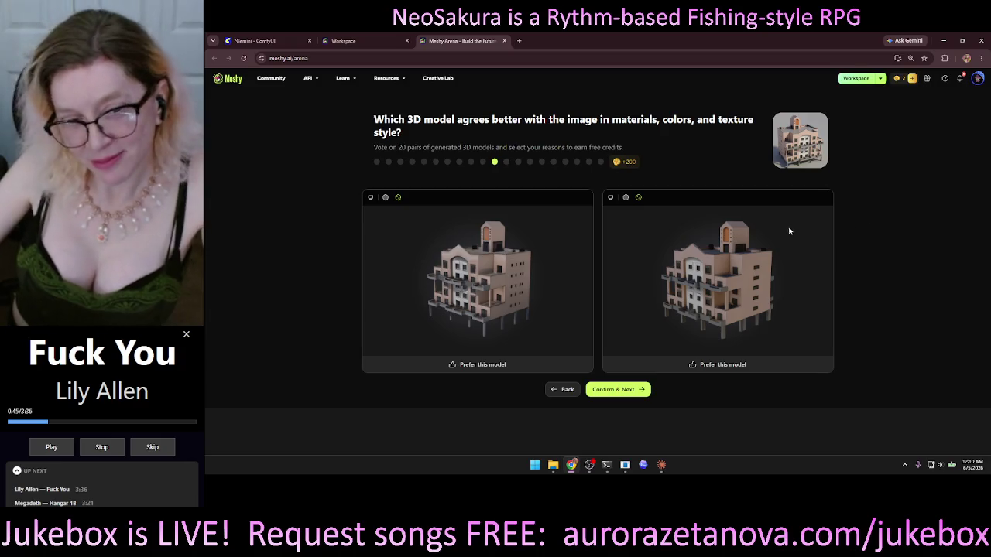
left_click(716, 365)
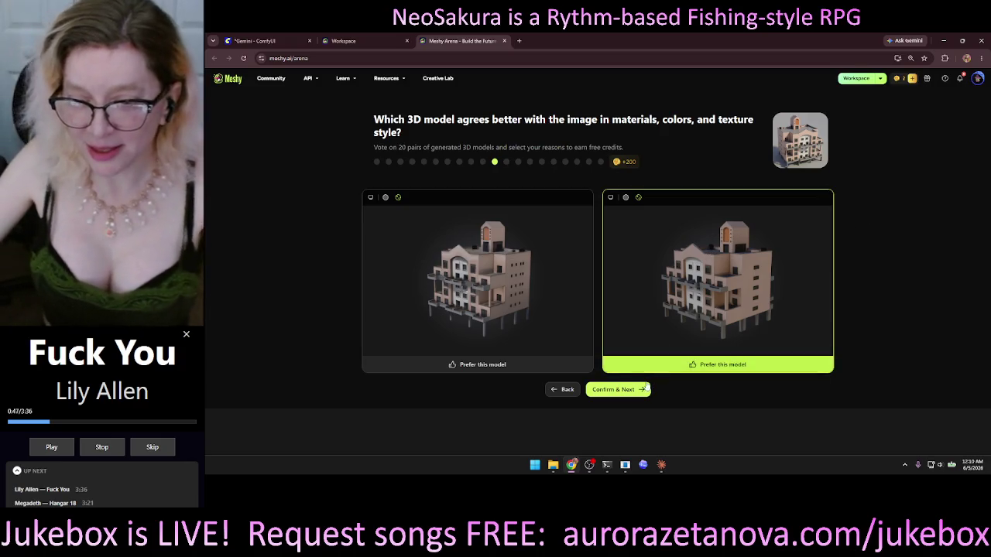
left_click(619, 390)
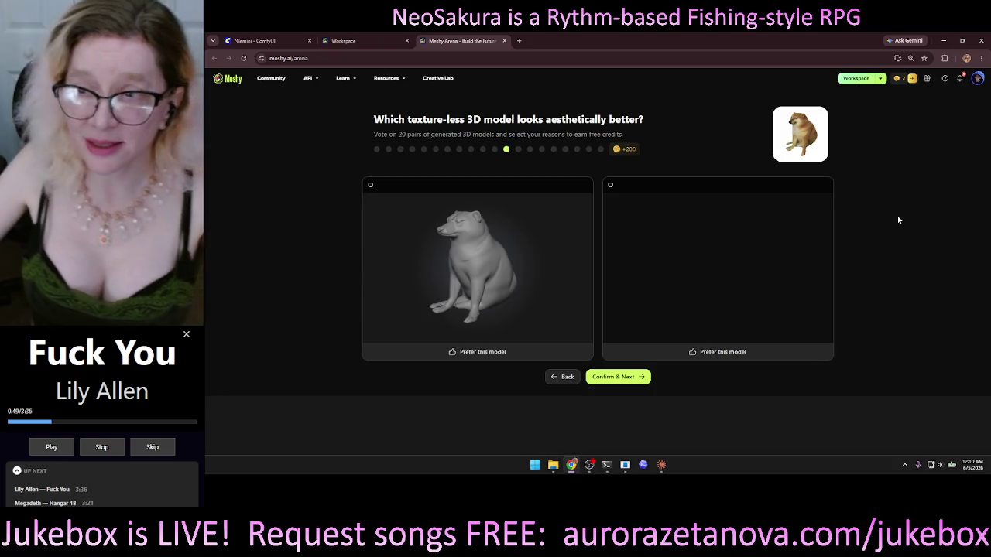
left_click(717, 355)
left_click(637, 381)
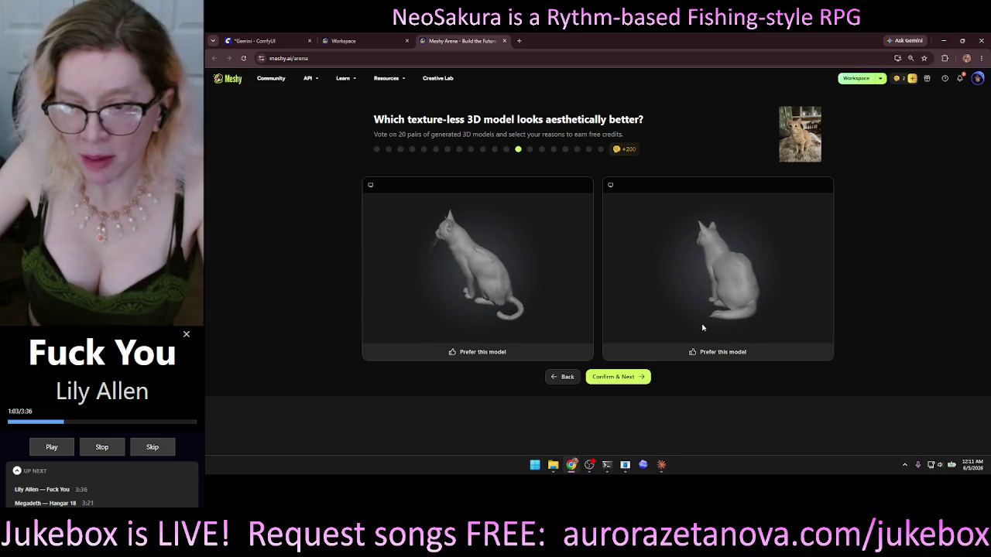
- Prefer the right cat and left train, then orbit and mark the left bee-rider model
left_click(705, 351)
left_click(624, 378)
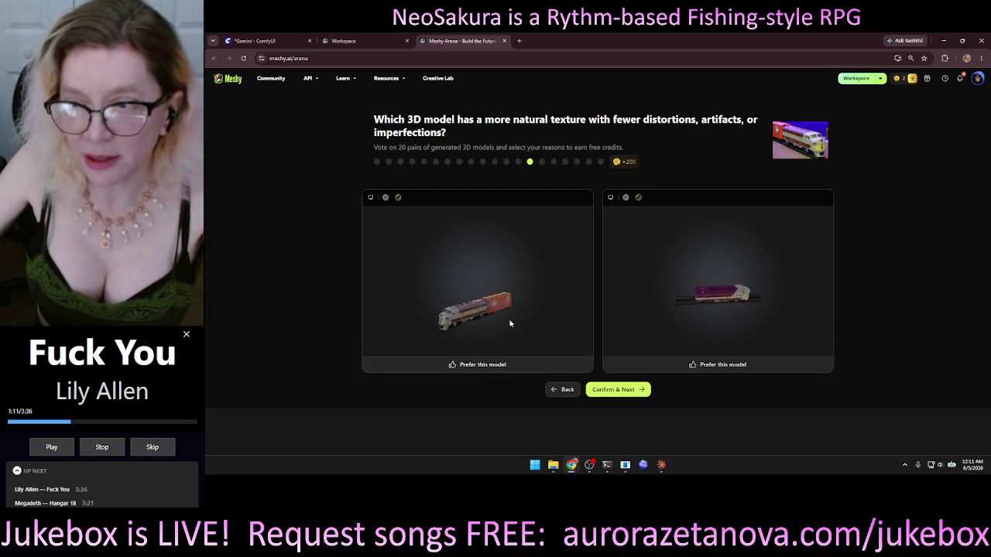
left_click(494, 365)
left_click(614, 390)
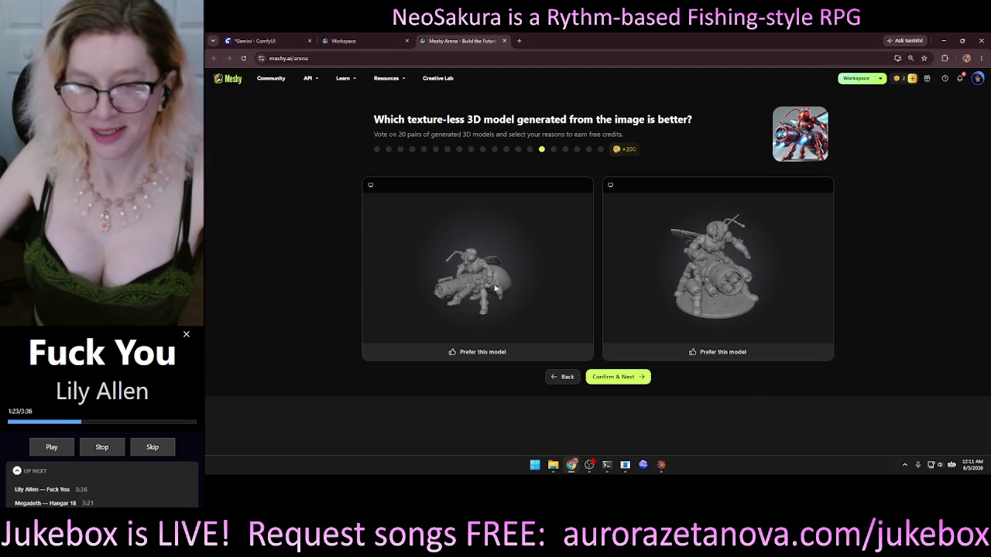
mouse_move(517, 287)
left_mouse_down()
mouse_move(521, 274)
mouse_move(527, 319)
mouse_move(492, 302)
left_mouse_up()
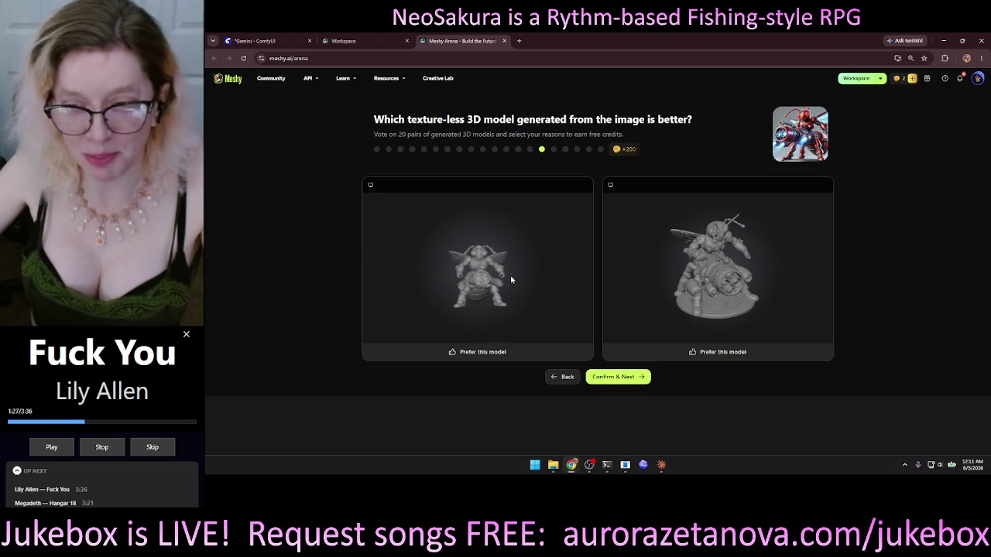
left_click_drag(518, 271, 482, 278)
left_click(529, 352)
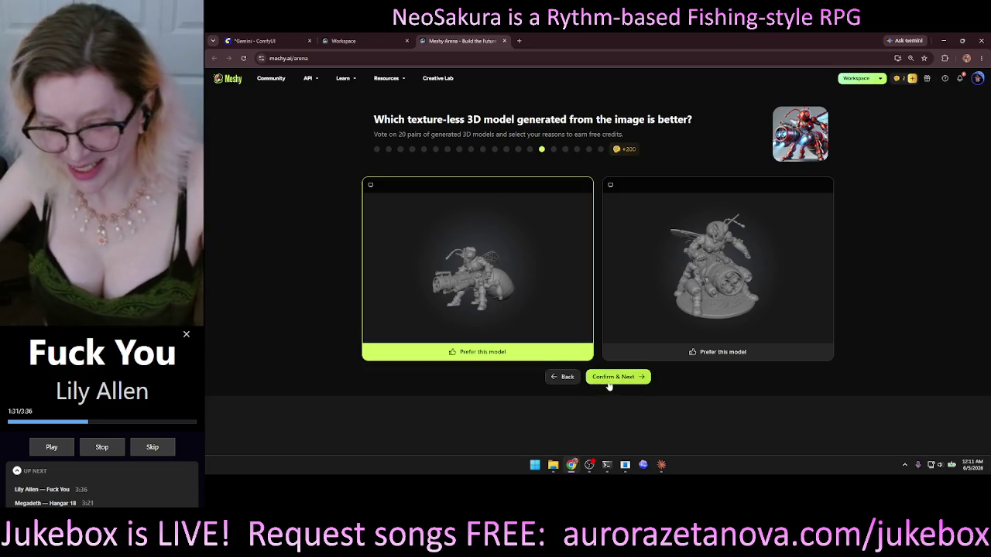
- Confirm the bee-rider vote, then orbit both tiger-riders and vote for the left one
left_click(618, 377)
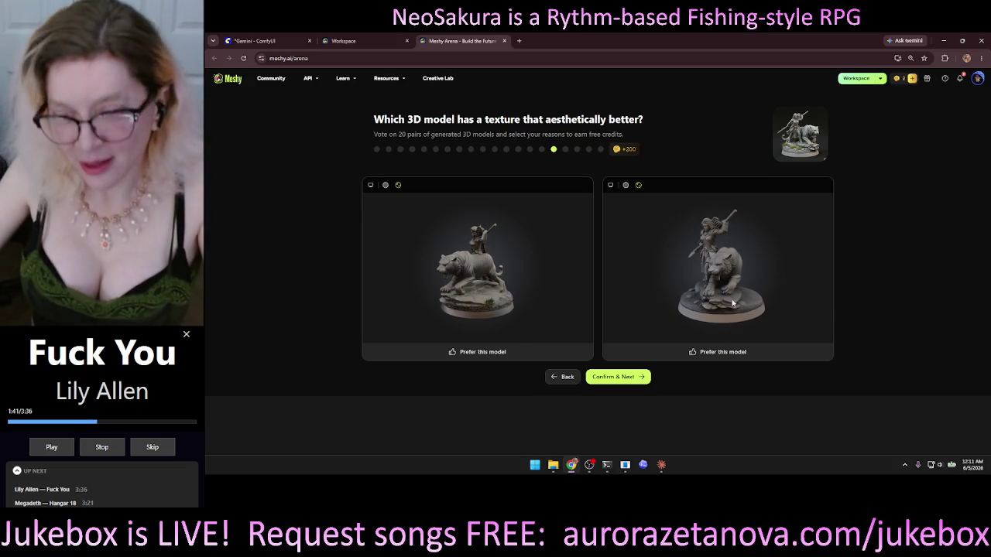
left_click_drag(714, 286, 741, 281)
mouse_move(496, 308)
left_mouse_down()
mouse_move(472, 307)
mouse_move(502, 307)
mouse_move(491, 315)
left_mouse_up()
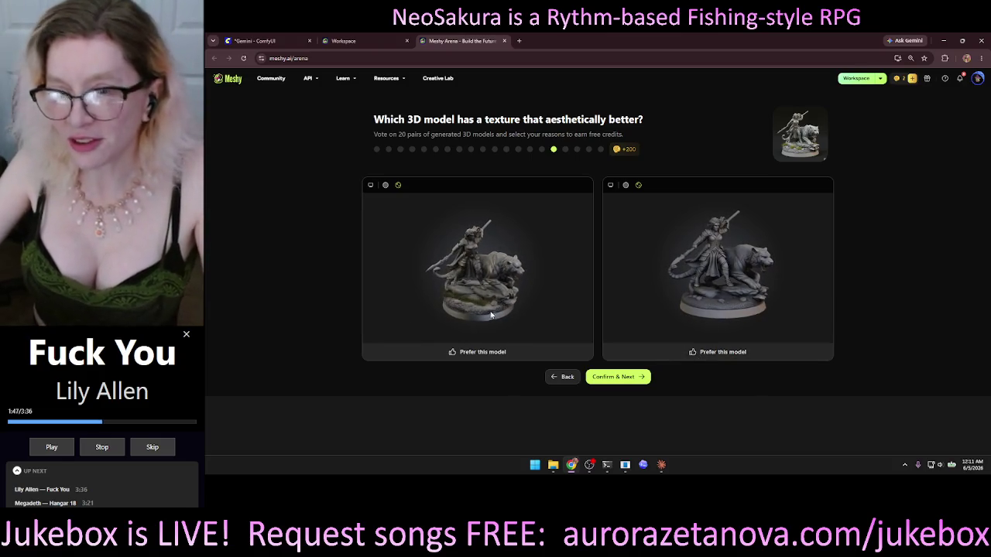
left_click(510, 353)
left_click(623, 378)
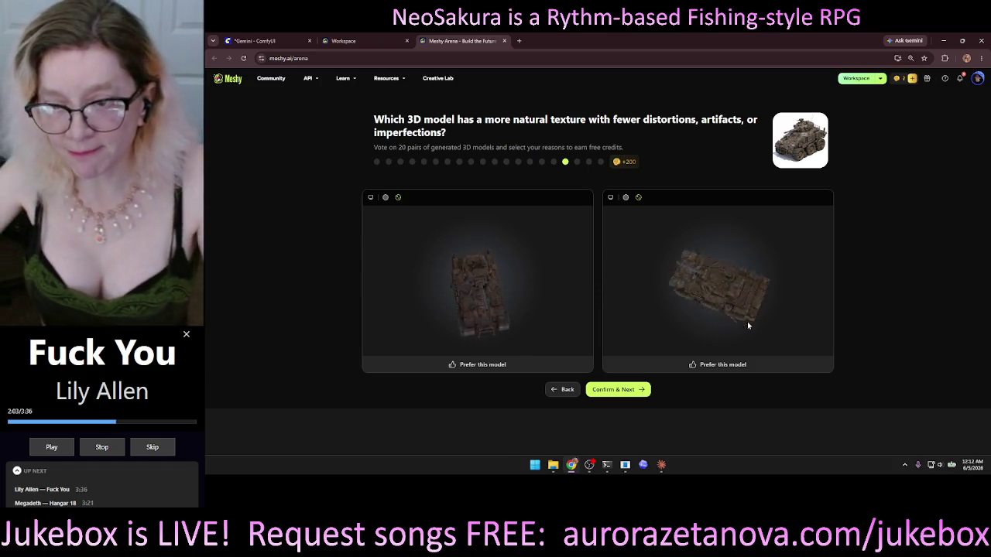
- Orbit the left and right tank models to compare their textures
scroll(747, 310, "up", 3)
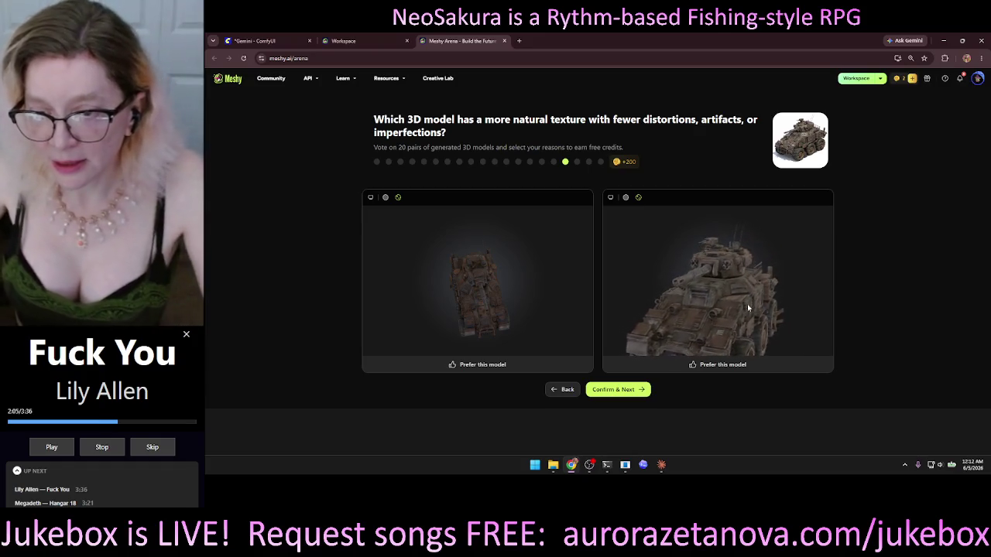
scroll(466, 290, "up", 3)
scroll(466, 290, "up", 3)
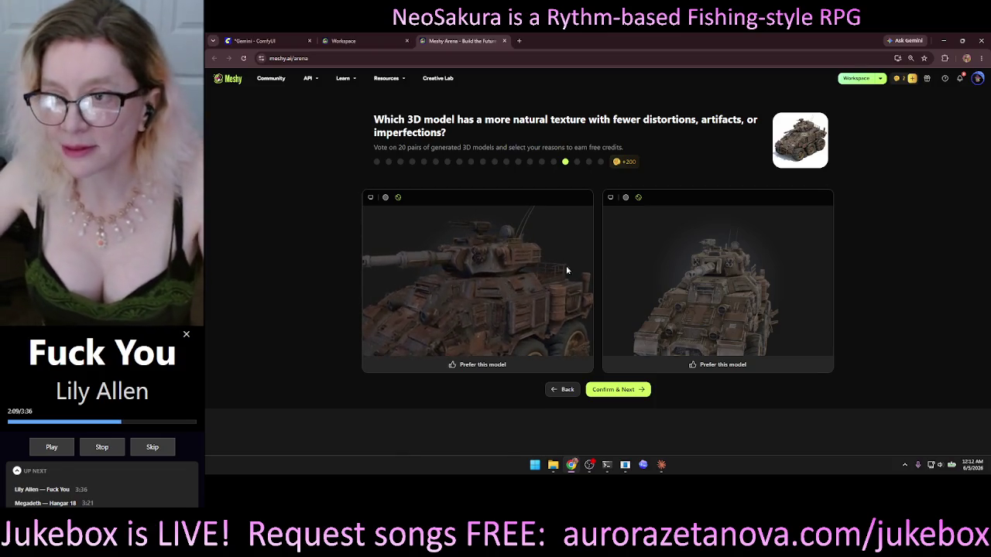
scroll(739, 304, "up", 3)
left_click_drag(739, 303, 750, 292)
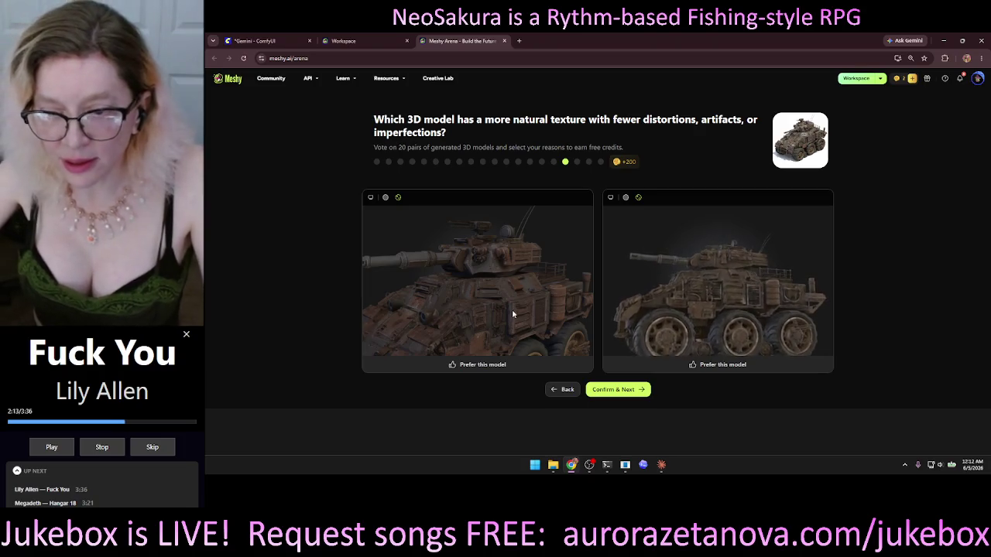
scroll(470, 294, "up", 5)
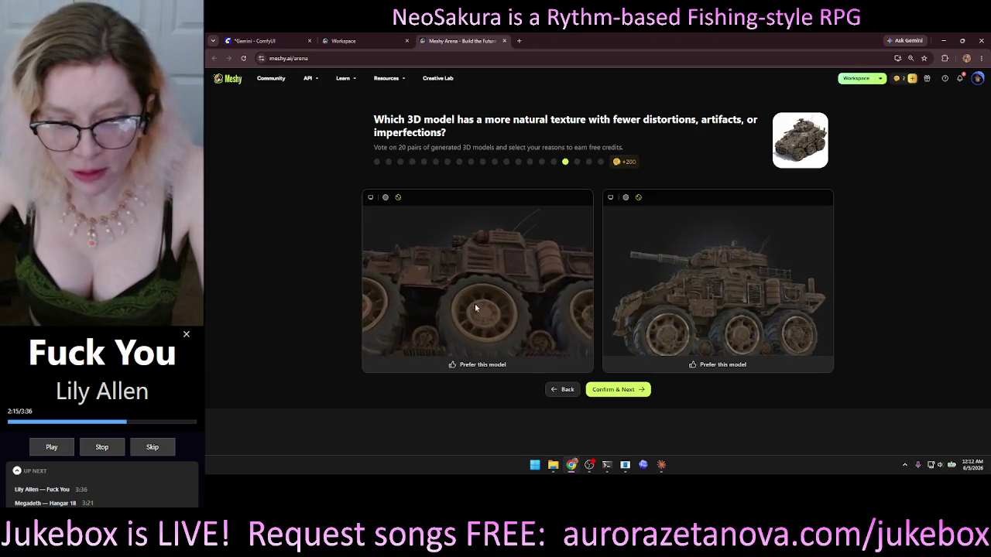
mouse_move(475, 302)
left_mouse_down()
mouse_move(474, 256)
mouse_move(476, 291)
left_mouse_up()
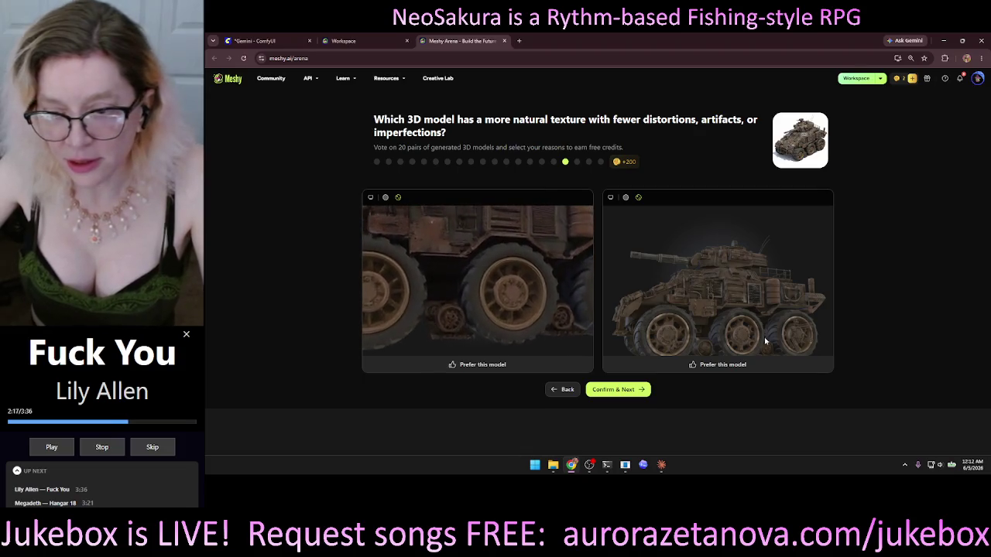
left_click_drag(727, 311, 753, 259)
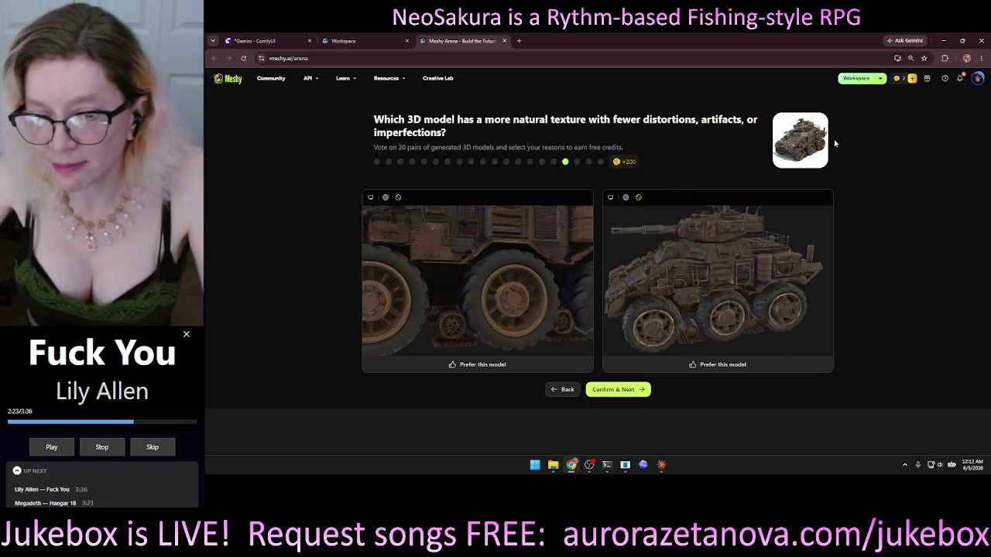
mouse_move(514, 349)
left_mouse_down()
mouse_move(507, 271)
mouse_move(498, 279)
mouse_move(505, 300)
mouse_move(535, 304)
left_mouse_up()
- Vote the left tank's texture as more natural and prefer the left texture-less model
scroll(685, 312, "up", 3)
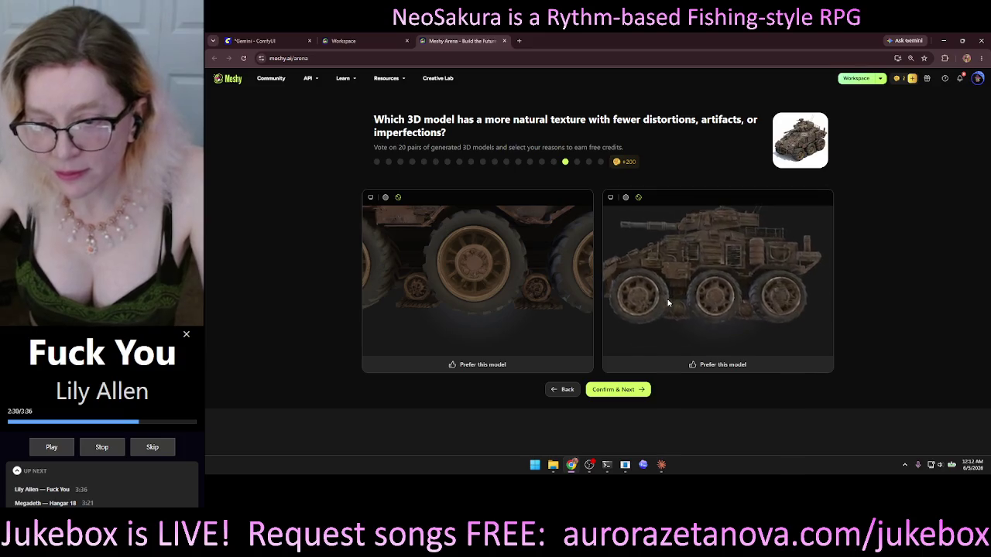
mouse_move(684, 312)
left_mouse_down()
mouse_move(729, 325)
mouse_move(718, 323)
left_mouse_up()
mouse_move(462, 263)
left_mouse_down()
mouse_move(483, 275)
mouse_move(549, 265)
mouse_move(552, 281)
mouse_move(527, 311)
mouse_move(535, 306)
left_mouse_up()
left_click_drag(696, 279, 725, 292)
scroll(725, 292, "up", 5)
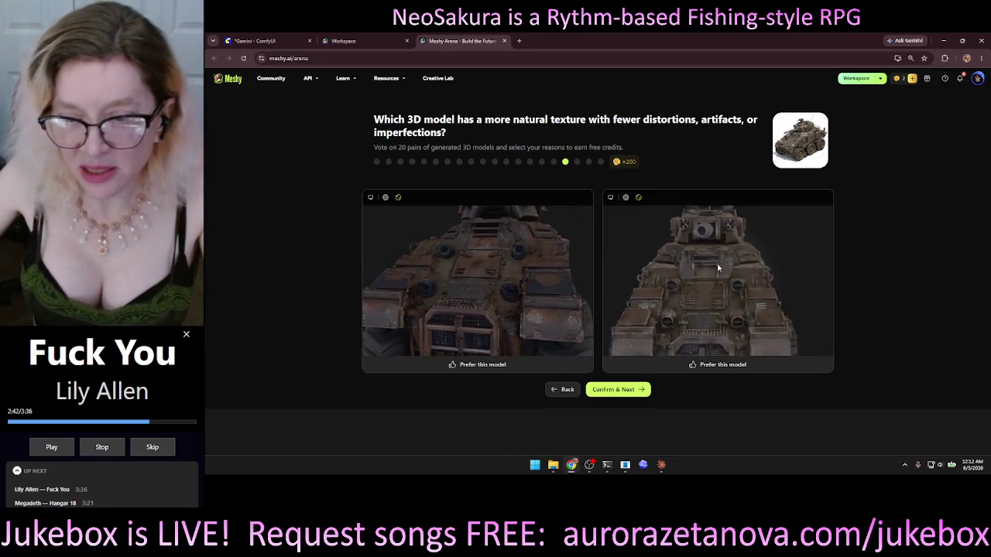
scroll(725, 292, "up", 3)
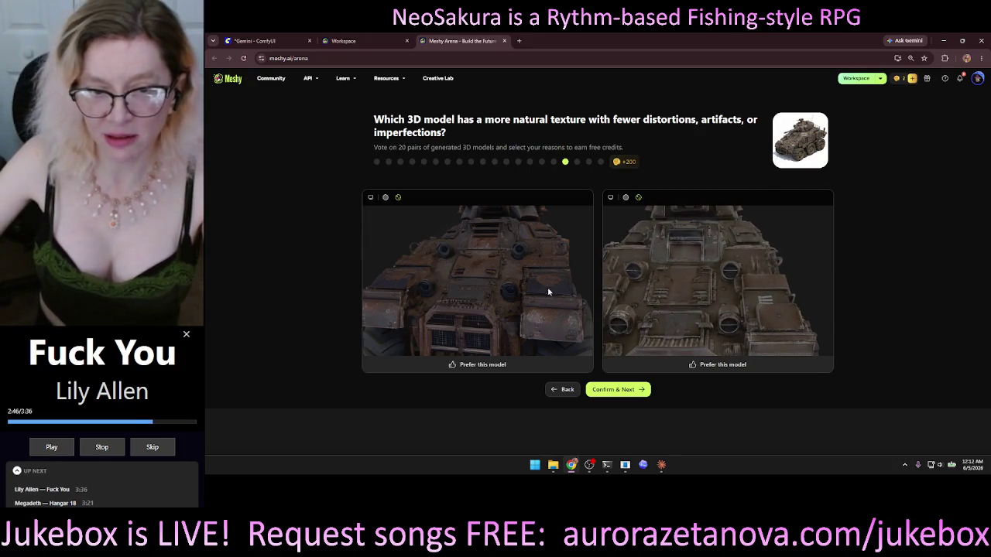
left_click(544, 369)
left_click(613, 389)
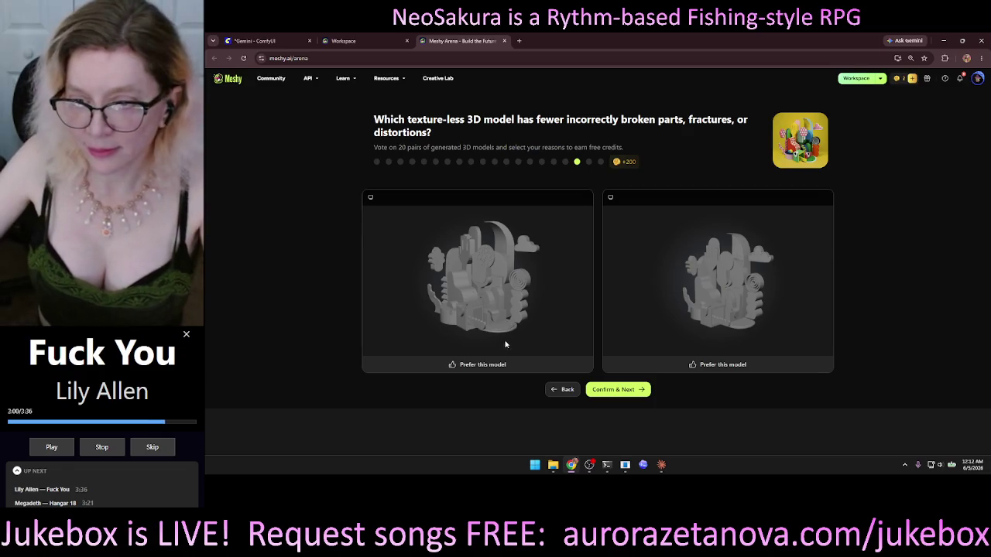
left_click(516, 371)
- Compare the floating-island models and vote for the left one
left_click(622, 395)
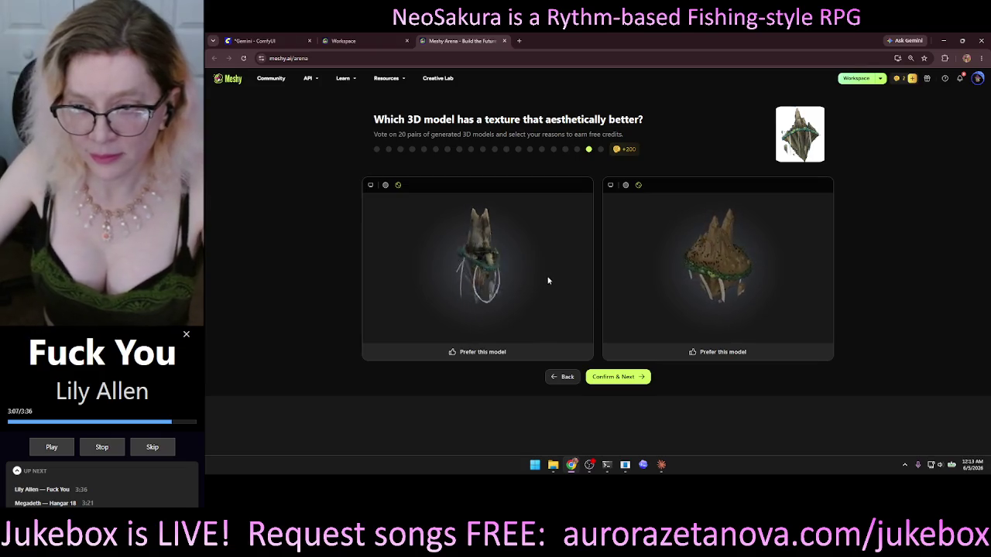
left_click(675, 354)
scroll(735, 287, "up", 5)
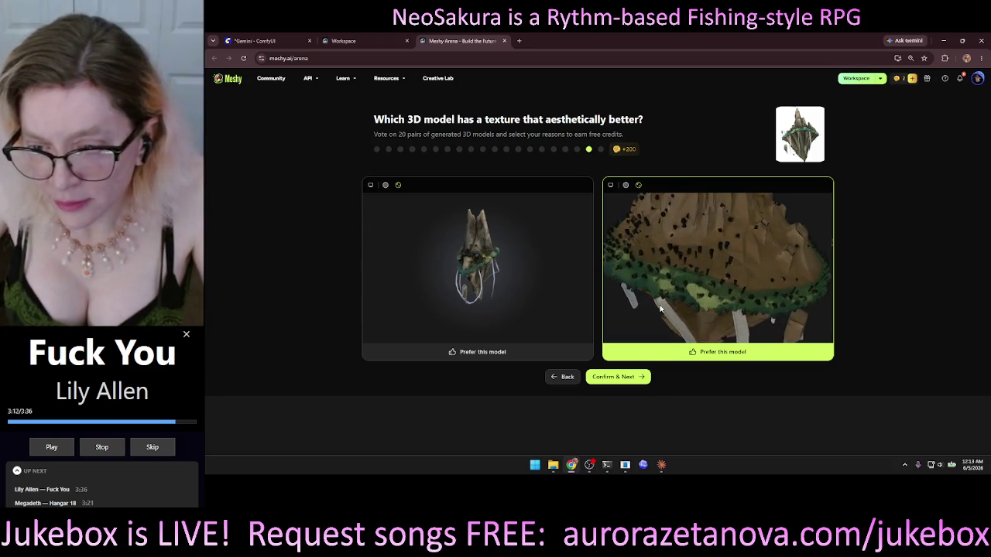
mouse_move(735, 286)
left_mouse_down()
mouse_move(696, 286)
mouse_move(702, 267)
mouse_move(736, 249)
left_mouse_up()
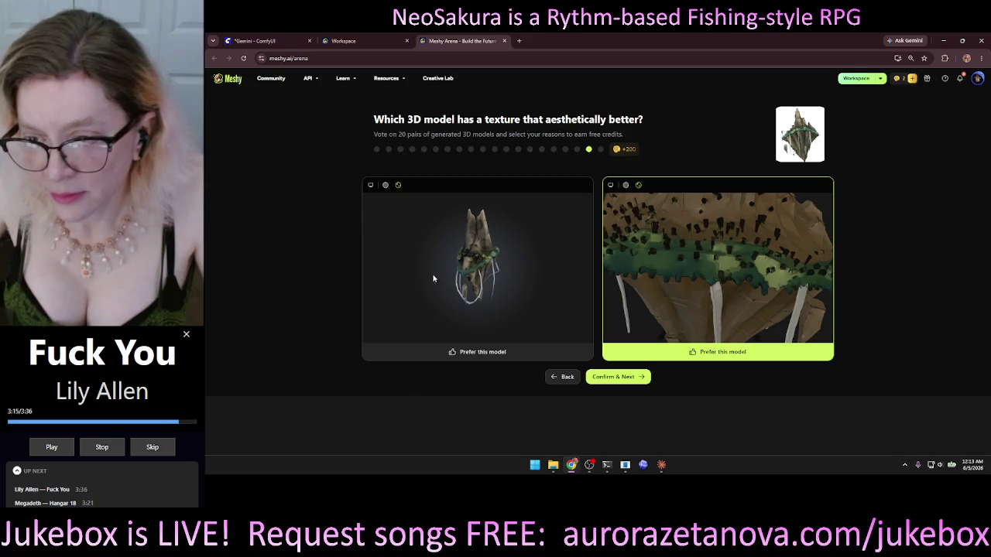
scroll(465, 275, "up", 5)
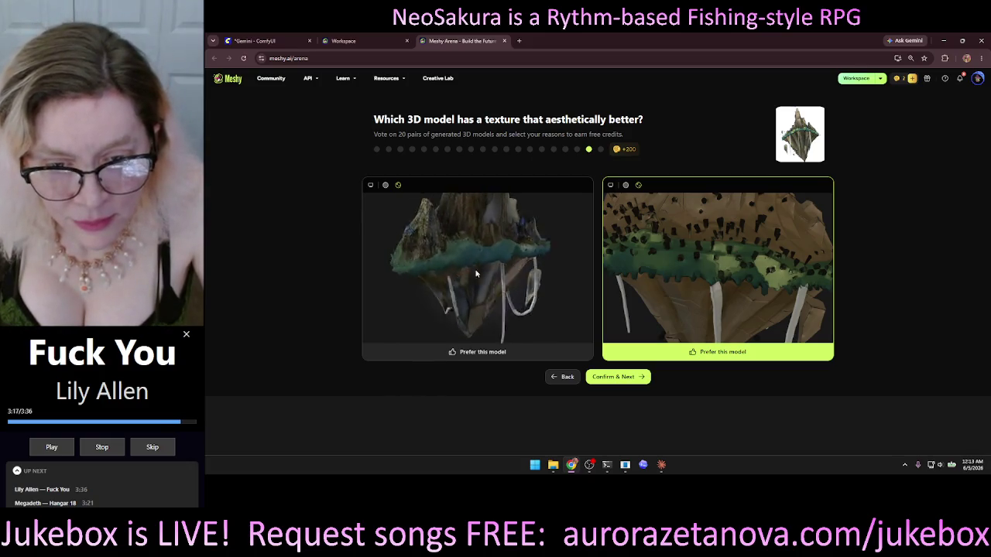
mouse_move(477, 273)
left_mouse_down()
mouse_move(504, 269)
mouse_move(557, 310)
left_mouse_up()
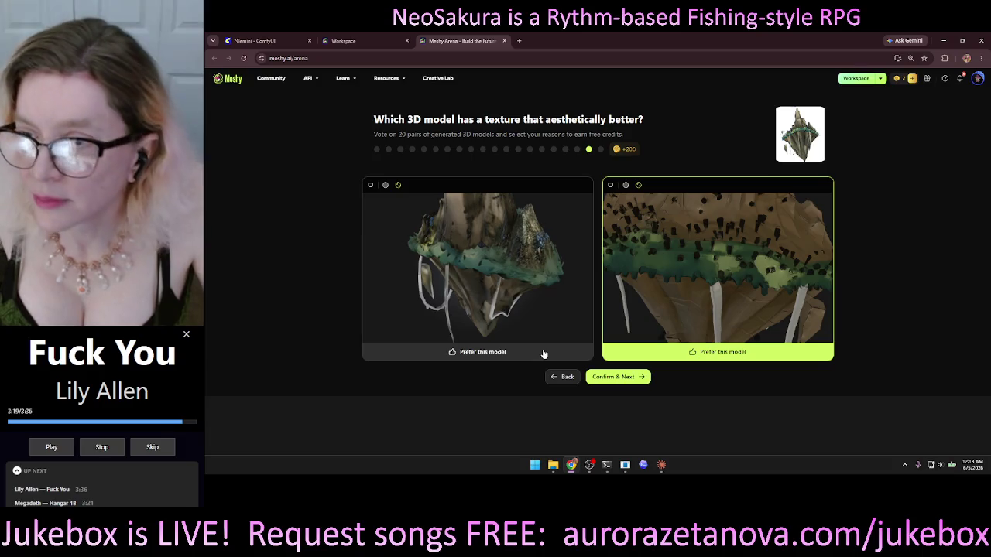
mouse_move(467, 248)
left_mouse_down()
mouse_move(529, 220)
mouse_move(490, 249)
left_mouse_up()
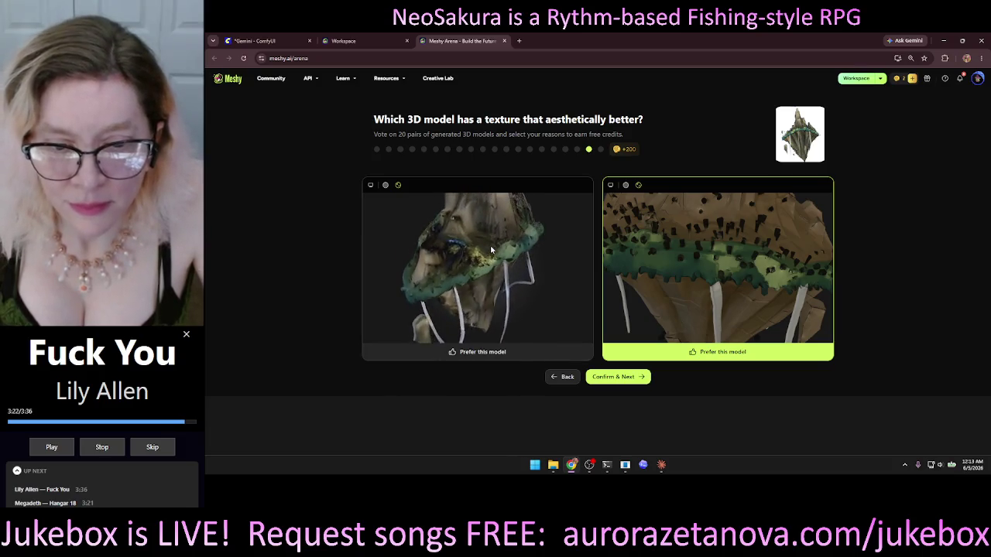
left_click(559, 355)
mouse_move(762, 259)
left_mouse_down()
mouse_move(748, 220)
mouse_move(702, 239)
mouse_move(755, 228)
mouse_move(675, 224)
mouse_move(701, 223)
mouse_move(657, 254)
mouse_move(672, 257)
mouse_move(654, 261)
left_mouse_up()
mouse_move(465, 275)
left_mouse_down()
mouse_move(457, 263)
mouse_move(467, 251)
mouse_move(581, 250)
mouse_move(549, 256)
mouse_move(549, 360)
left_mouse_up()
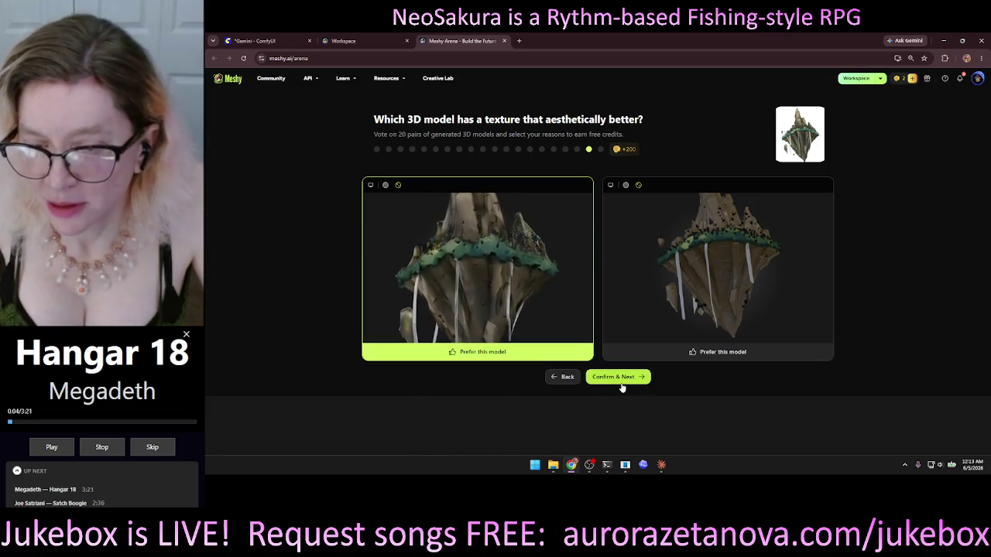
left_click(624, 379)
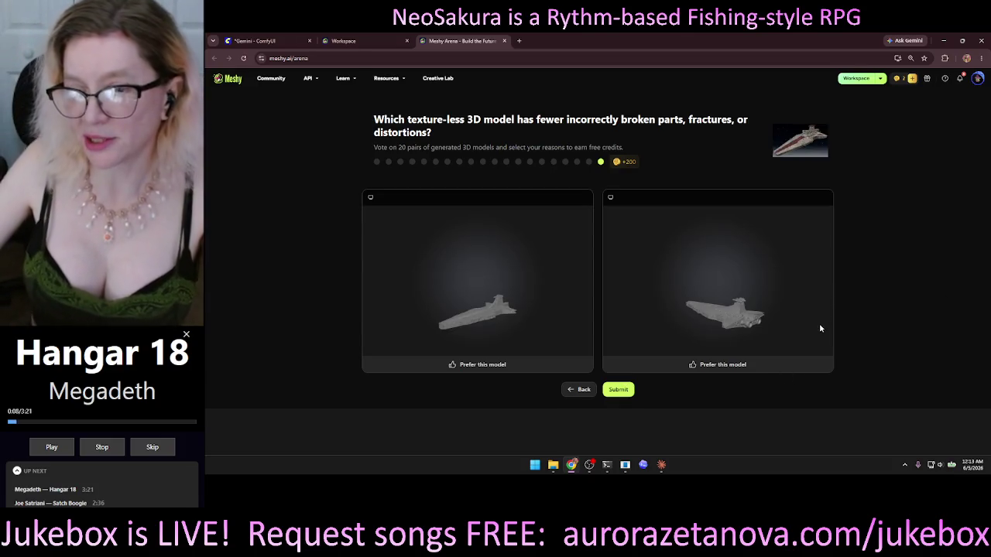
- Prefer the right spaceship in the final pair and submit all votes
mouse_move(737, 338)
left_mouse_down()
mouse_move(684, 337)
mouse_move(705, 333)
mouse_move(703, 347)
left_mouse_up()
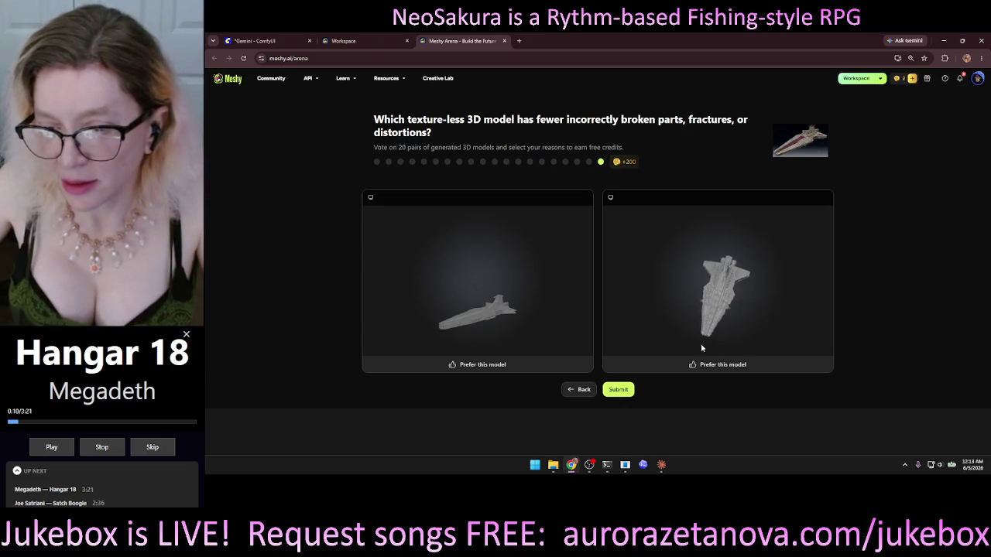
left_click_drag(498, 326, 495, 344)
scroll(488, 339, "up", 5)
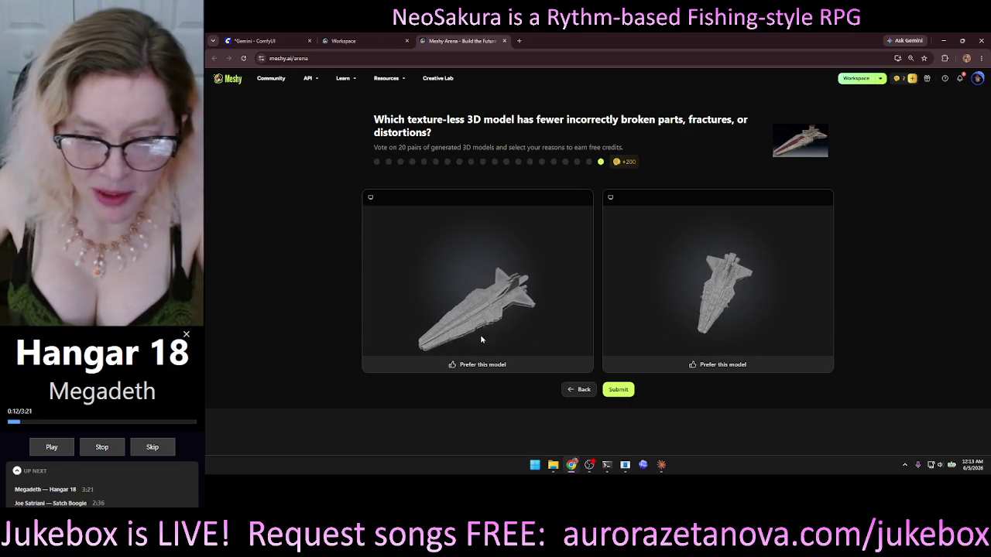
left_click(726, 364)
left_click(618, 389)
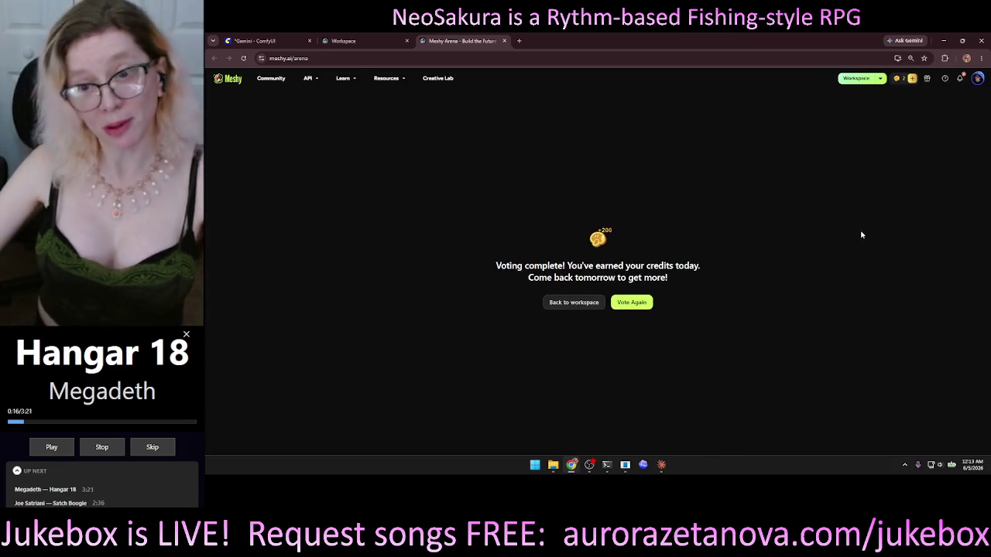
- Close the Arena, remove the failed reference and upload the Lockdown background instead
left_click(504, 40)
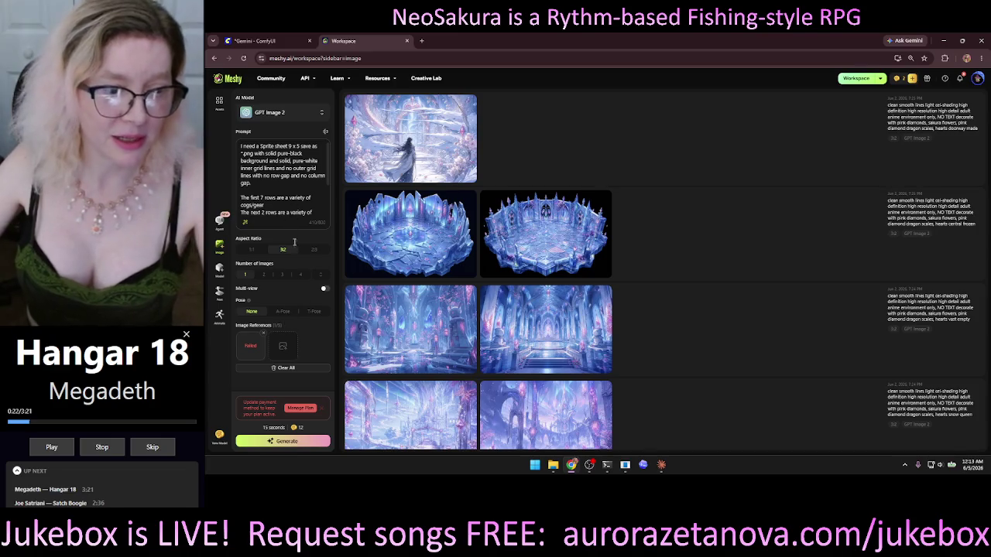
left_click(264, 336)
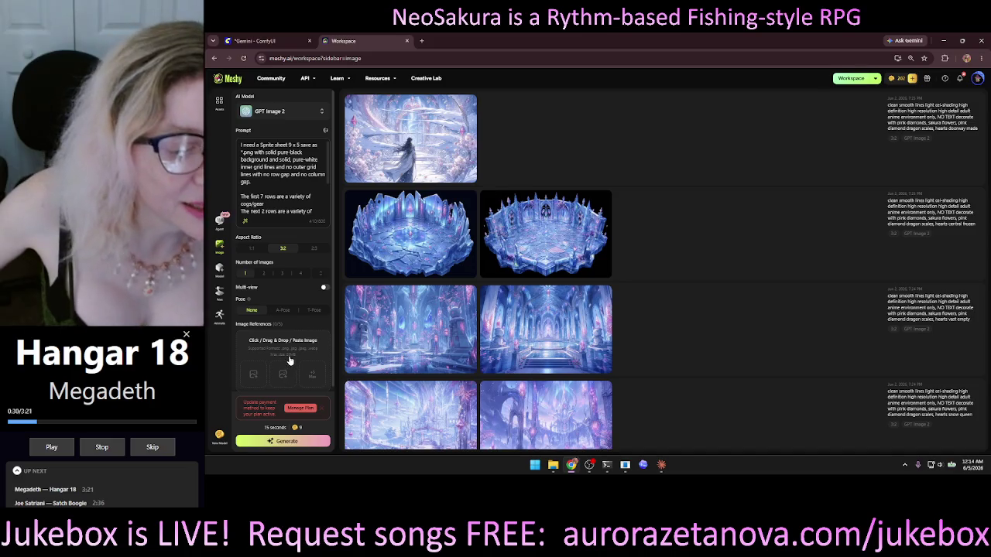
left_click(250, 378)
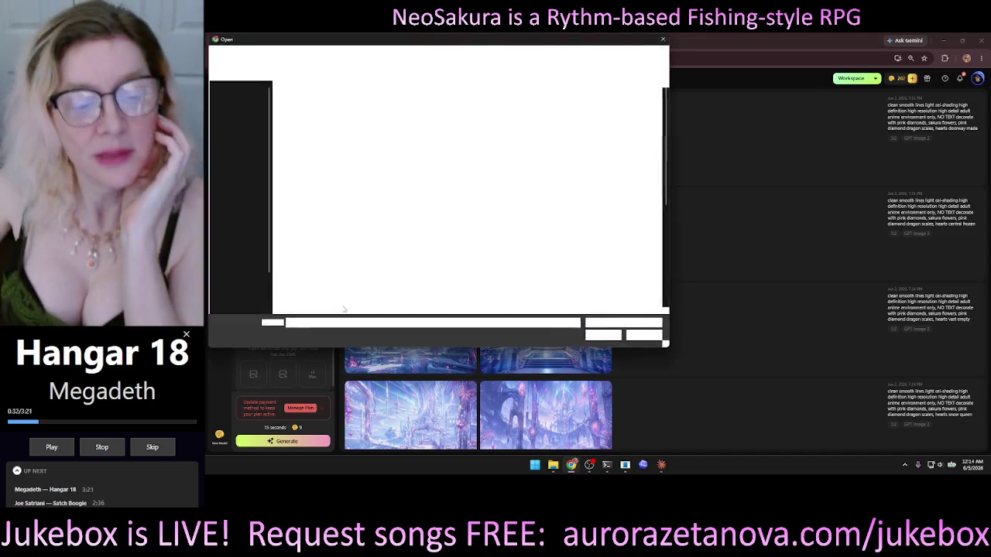
left_click(308, 124)
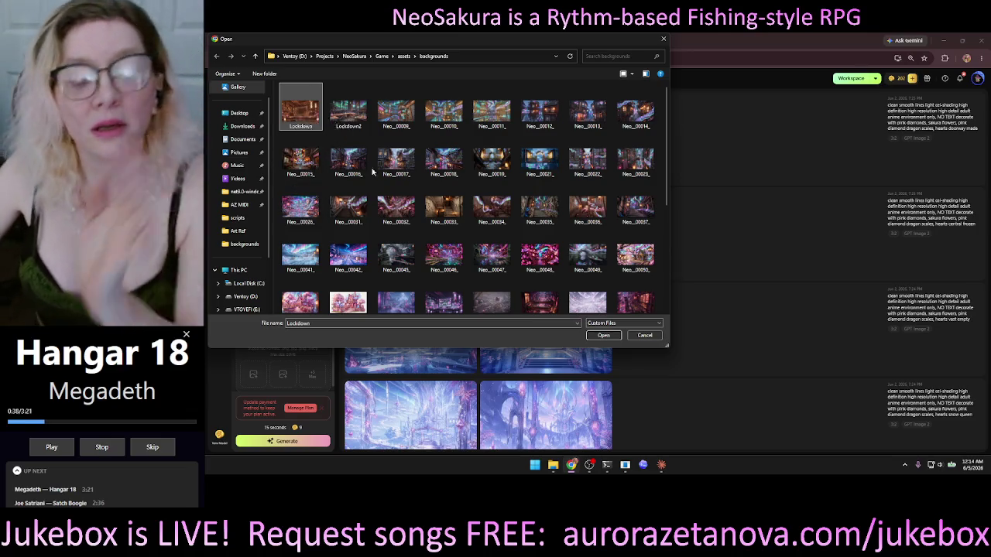
left_click(604, 337)
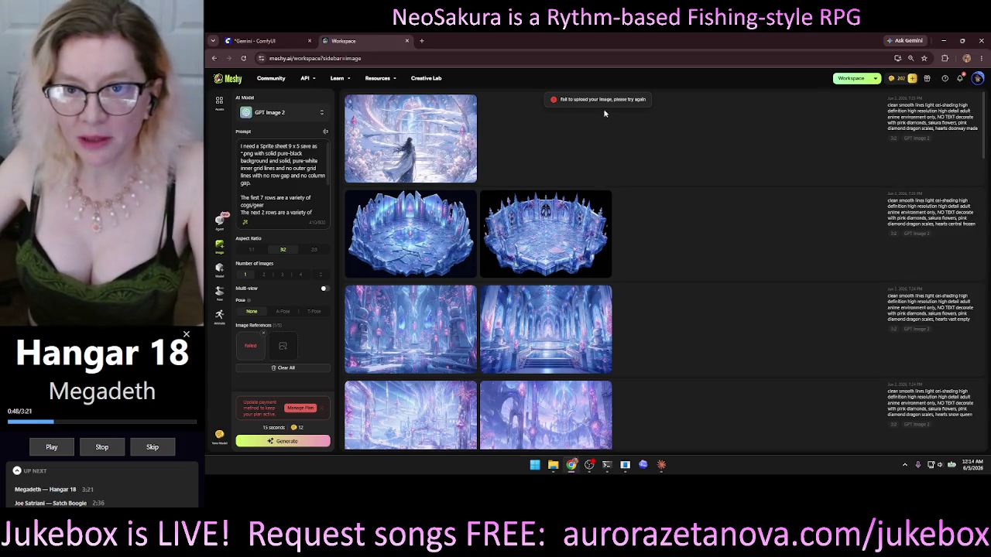
- Clear the failed Lockdown upload and dismiss the file picker without choosing a file
left_click(263, 335)
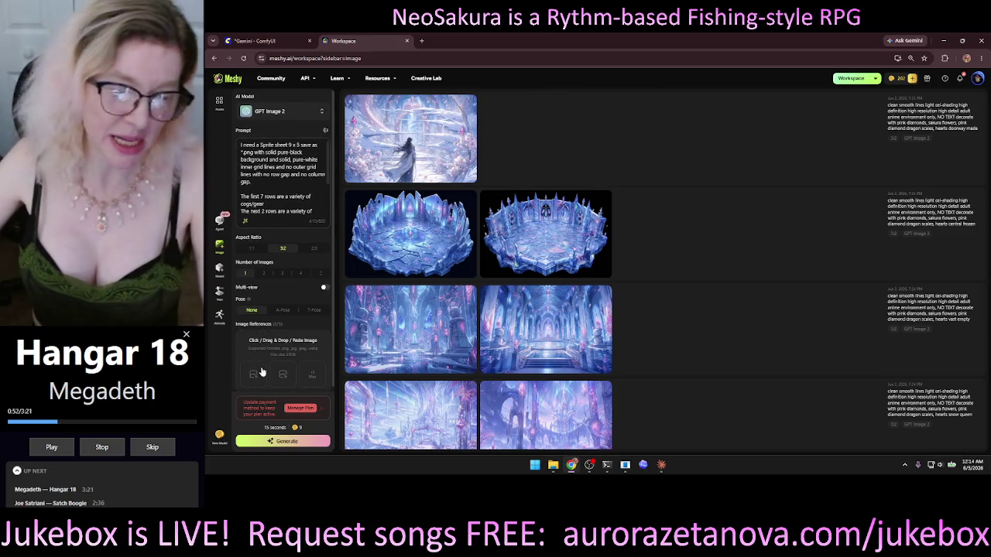
left_click(260, 360)
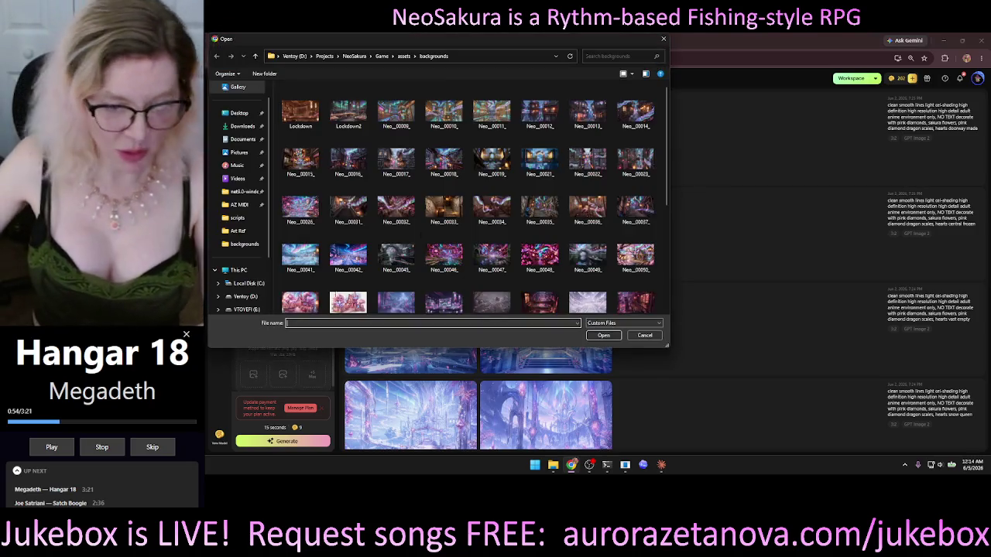
left_click(663, 40)
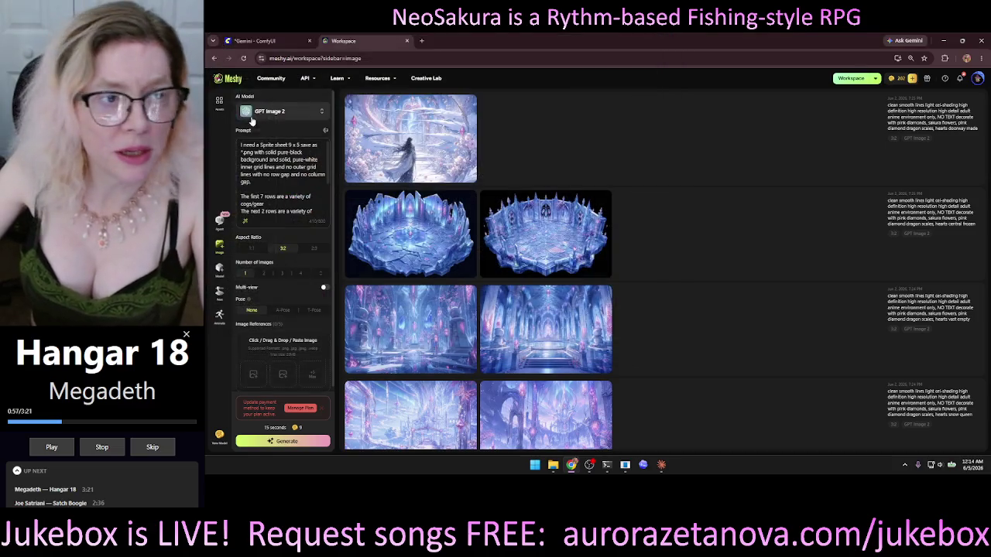
- Download Neo_UI_00007_.png from the Save Image node and leave the ComfyUI tab
left_click(307, 44)
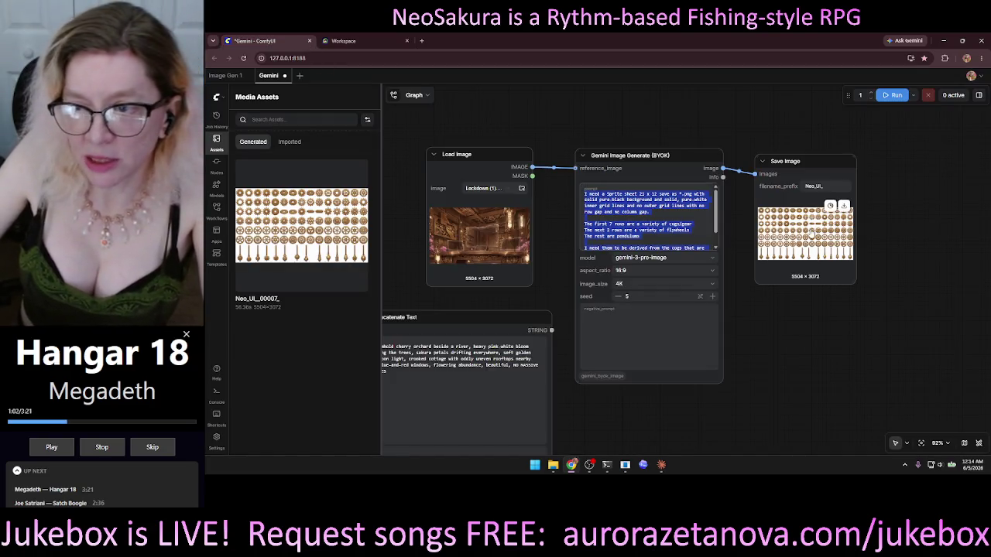
left_click(839, 256)
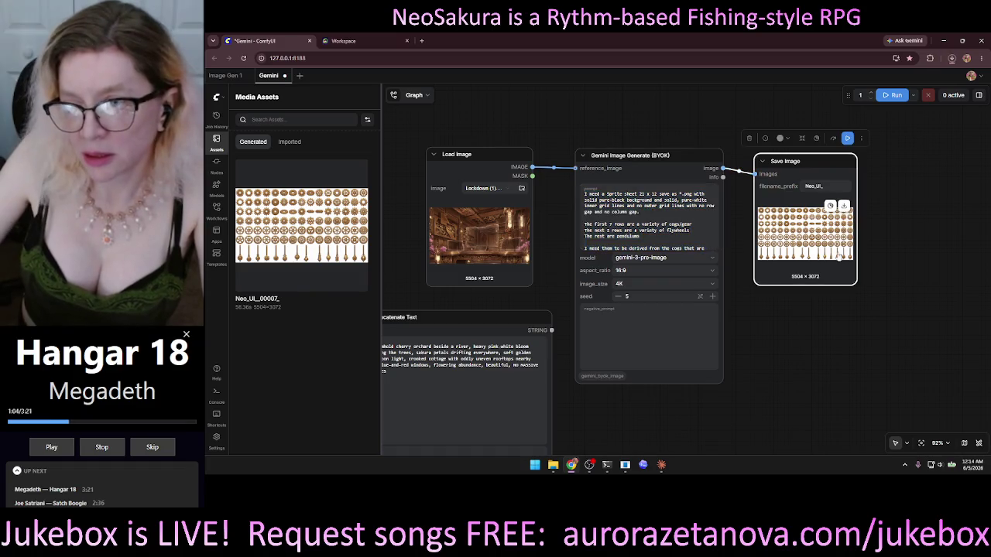
left_click(844, 206)
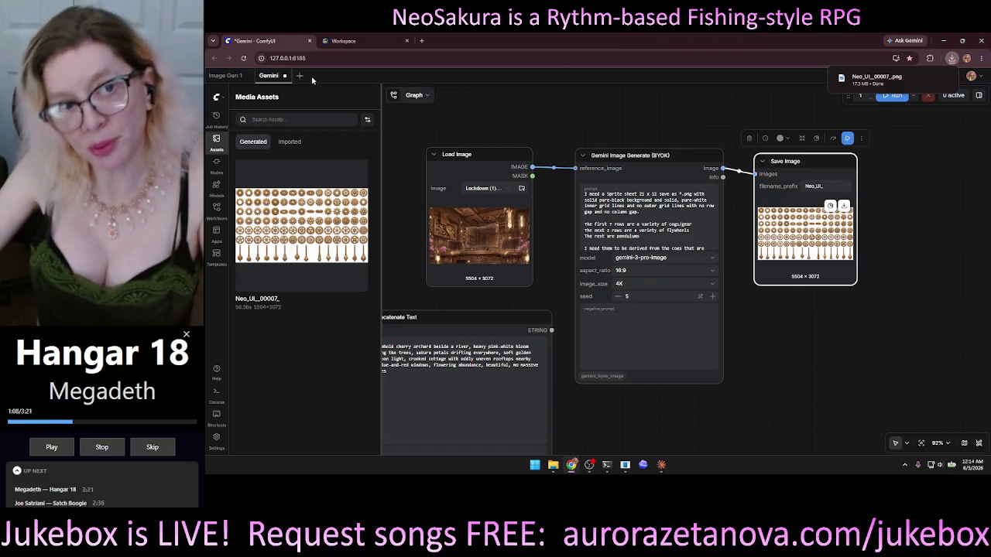
left_click(309, 41)
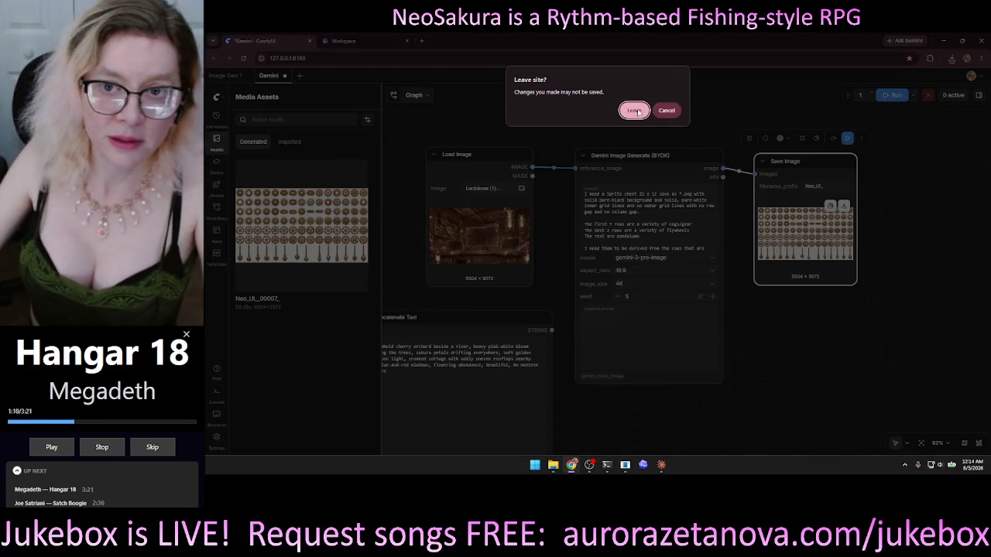
left_click(635, 110)
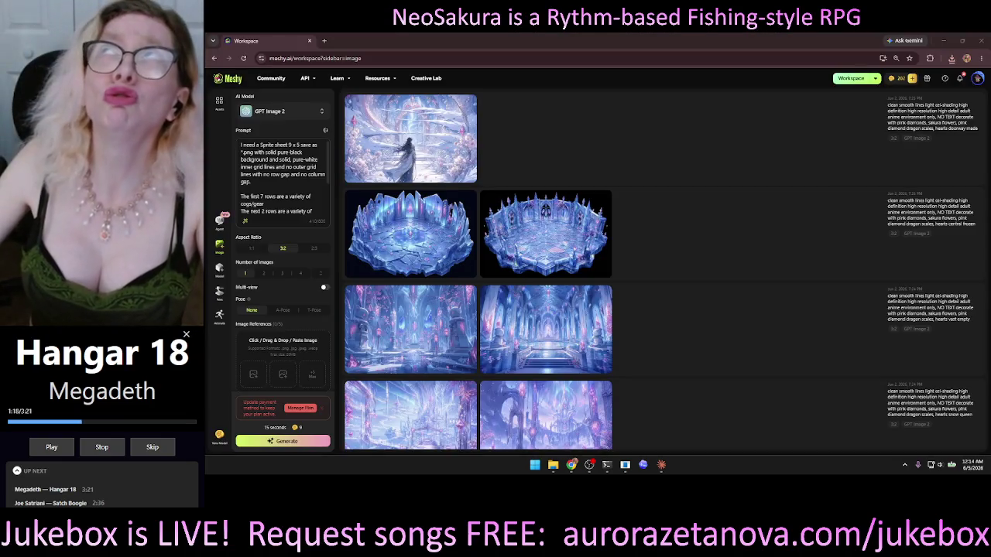
- Retry uploading Lockdown as an image reference, then close and relaunch Chrome
mouse_move(370, 203)
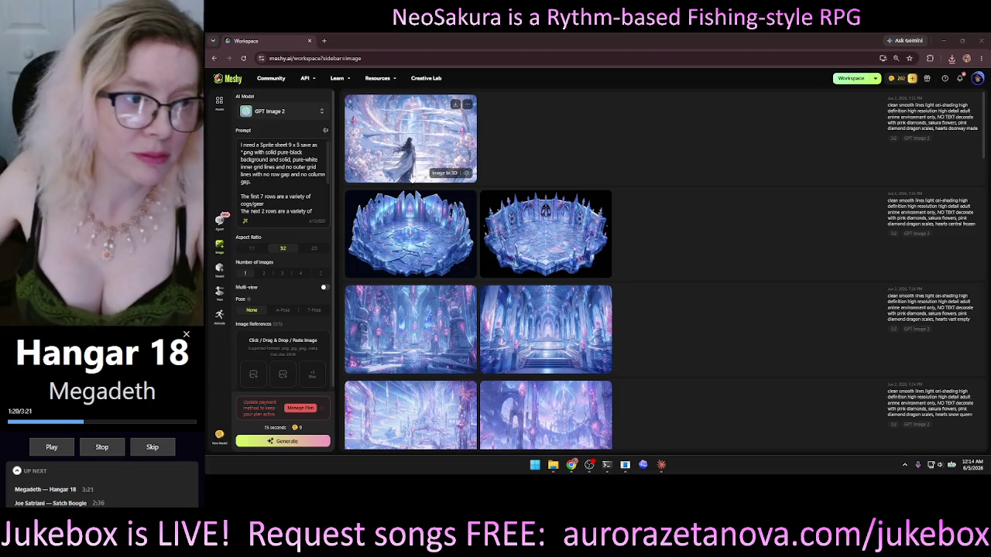
left_click(249, 378)
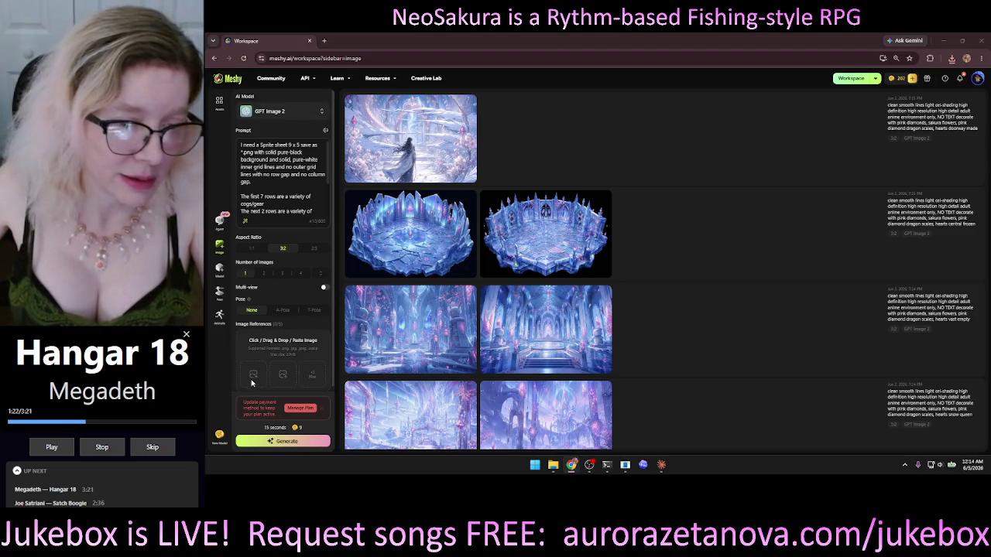
key("Down")
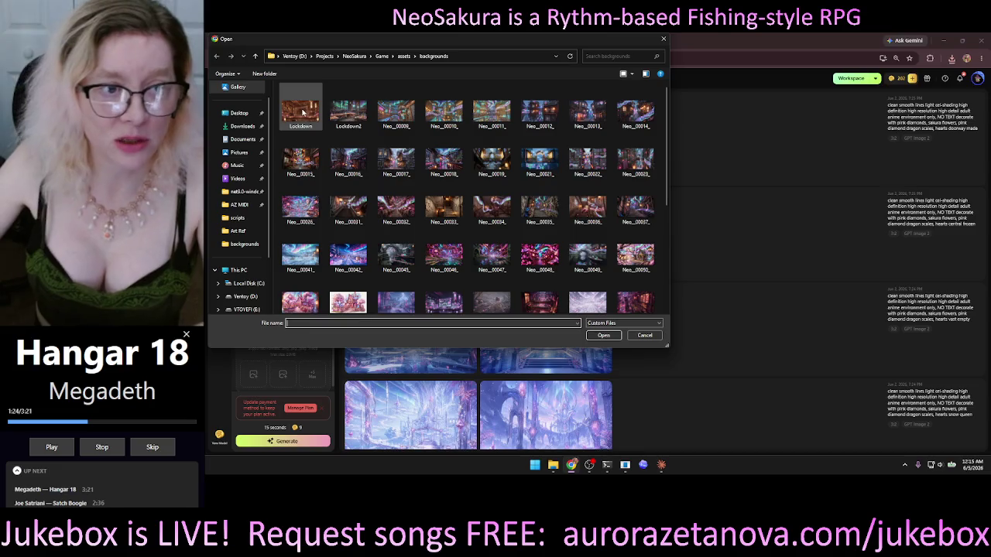
left_click(603, 335)
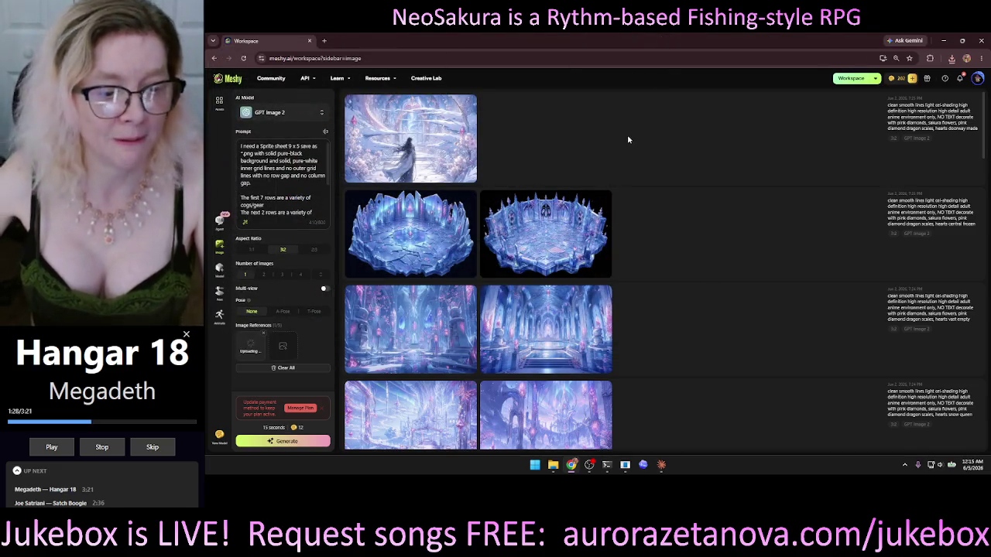
left_click(980, 40)
left_click(572, 465)
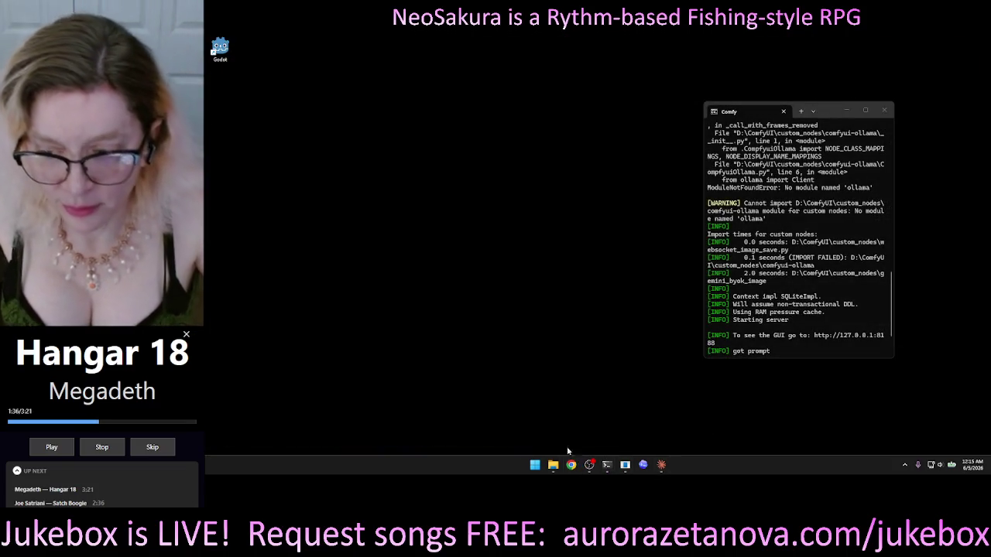
- Reopen the Meshy workspace from the NeoSakura bookmarks and show saved images in Assets
left_click(501, 237)
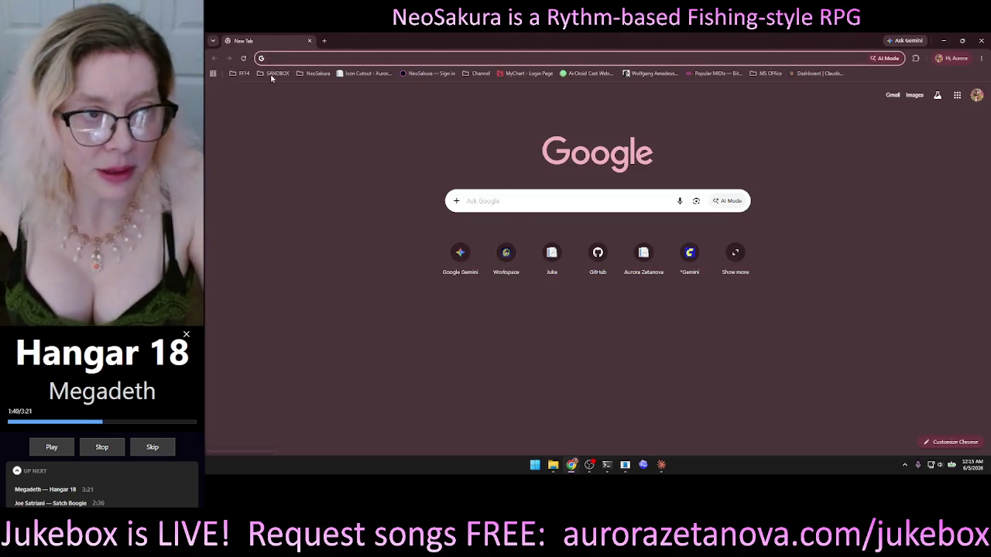
left_click(319, 73)
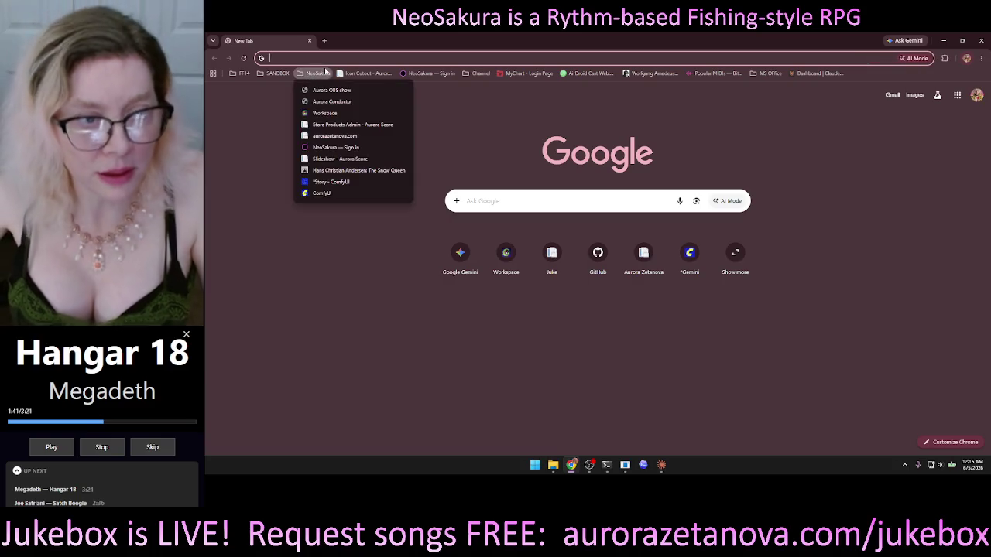
left_click(333, 113)
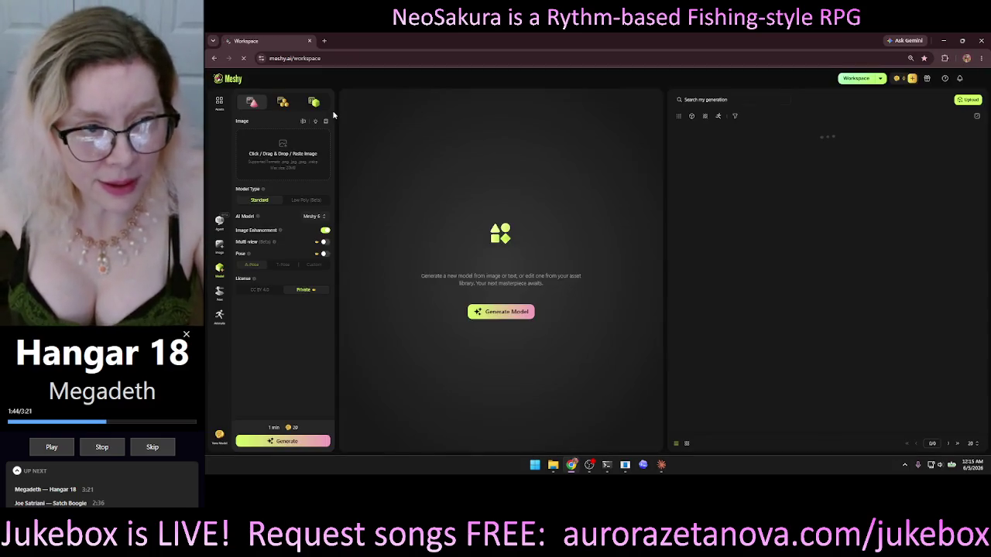
left_click(219, 101)
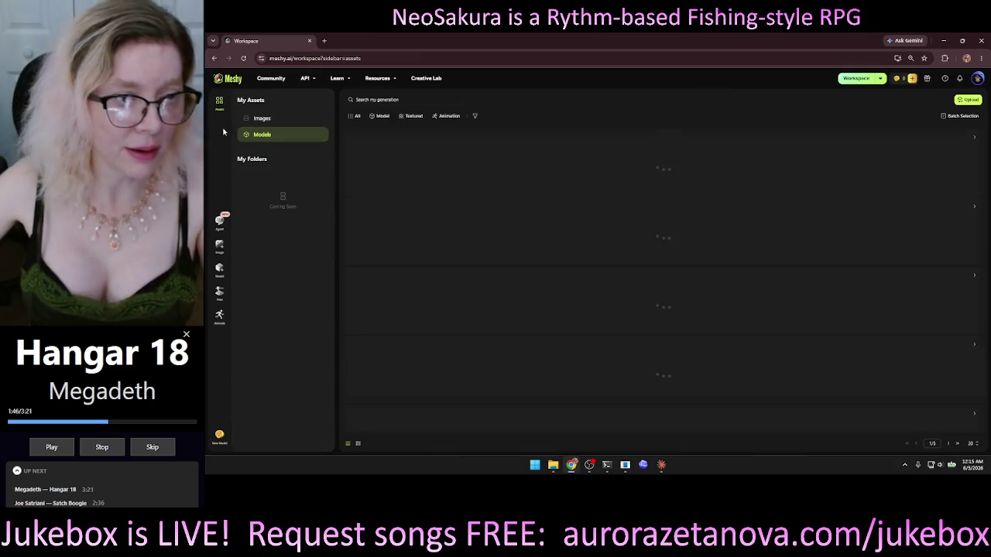
left_click(263, 120)
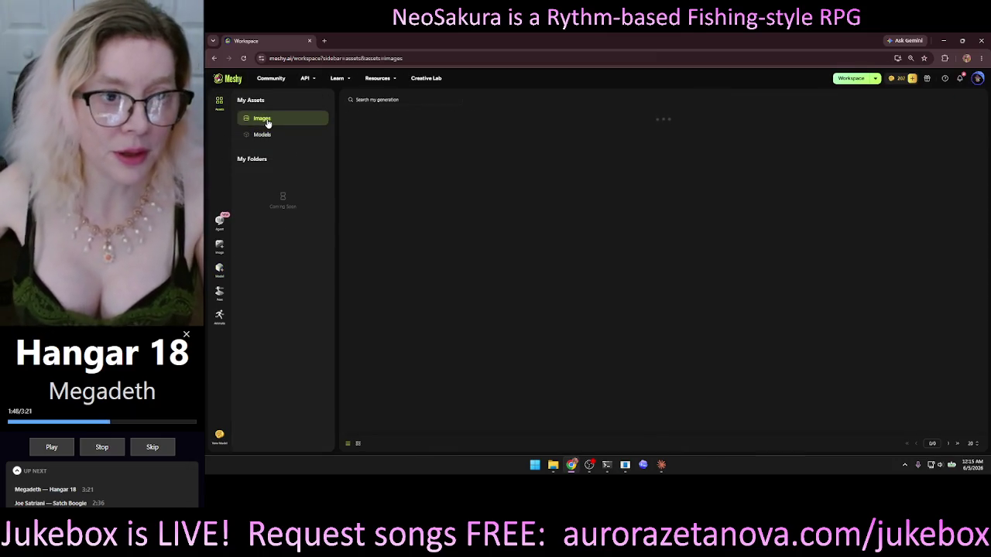
- Select the GPT Image 2 model and paste the gear sprite sheet prompt
left_click(220, 246)
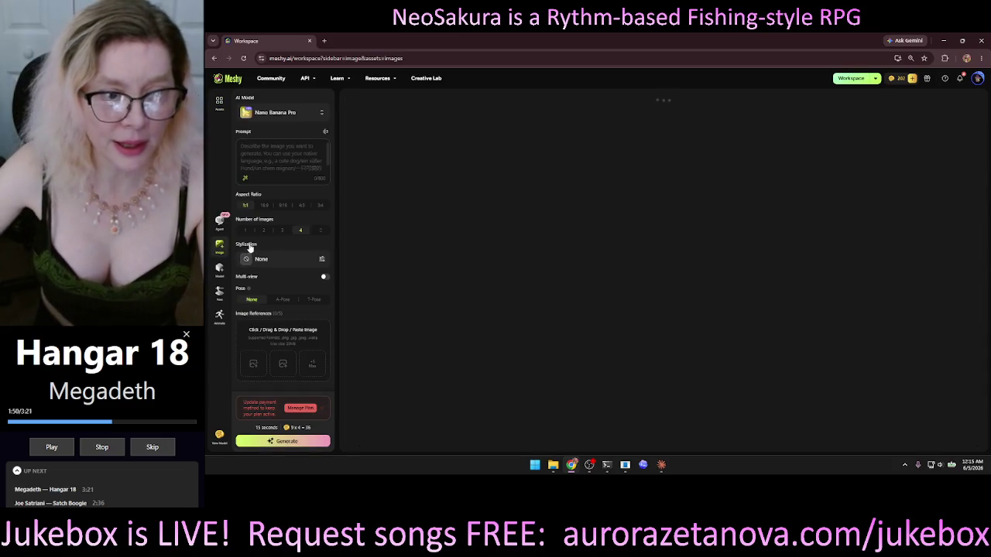
left_click(319, 113)
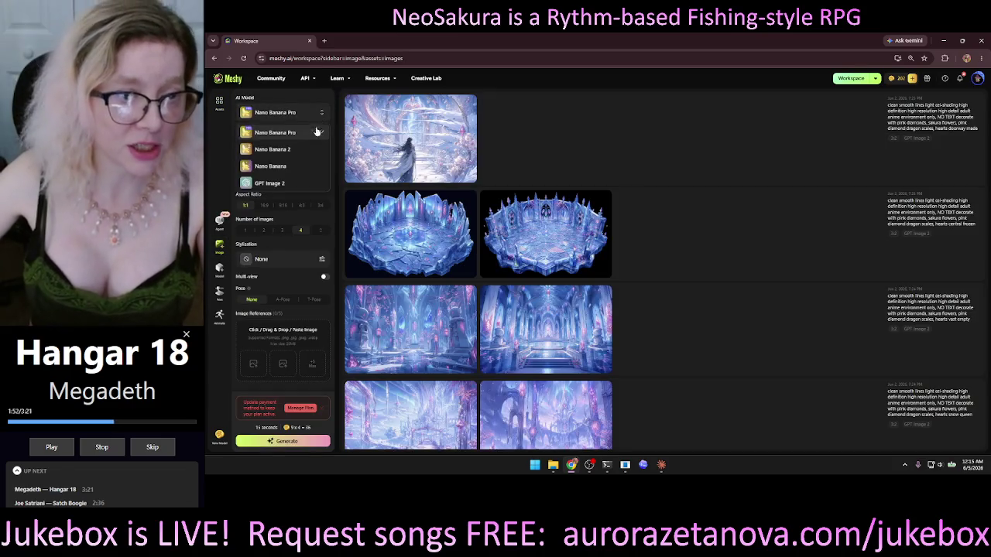
left_click(271, 183)
left_click(274, 154)
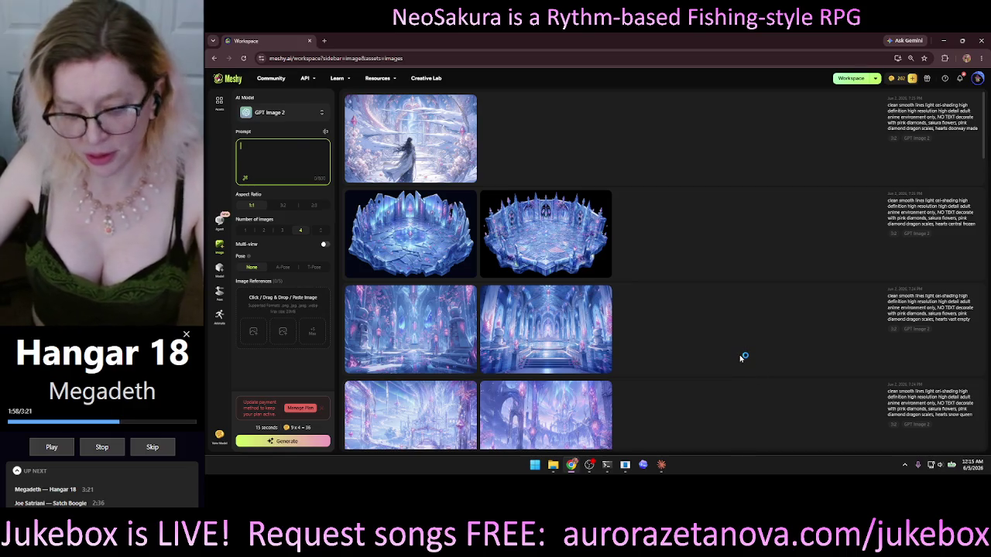
key("ctrl+v")
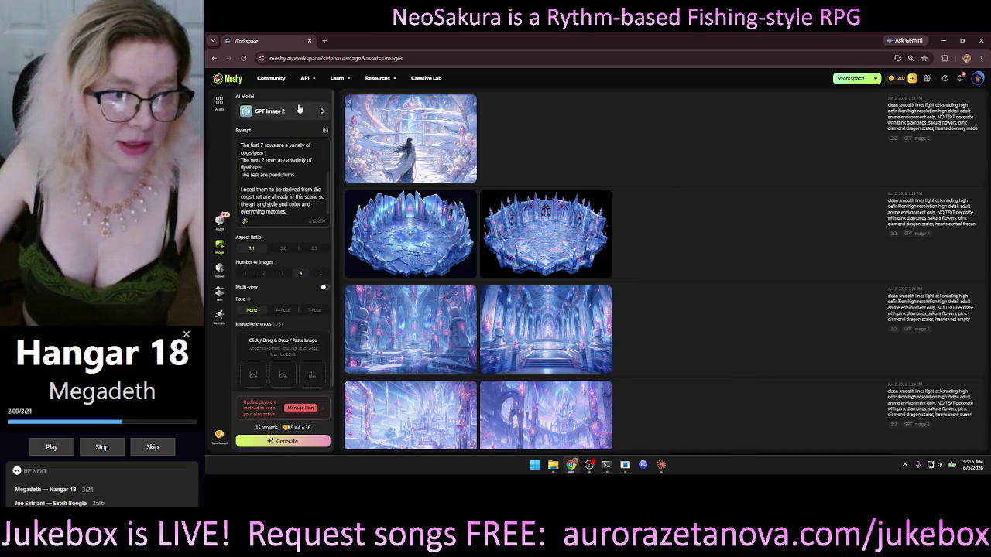
scroll(285, 344, "down", 1)
- Remove the failed Lockdown reference, set aspect ratio to 3:2 and minimize the browser
left_click(289, 335)
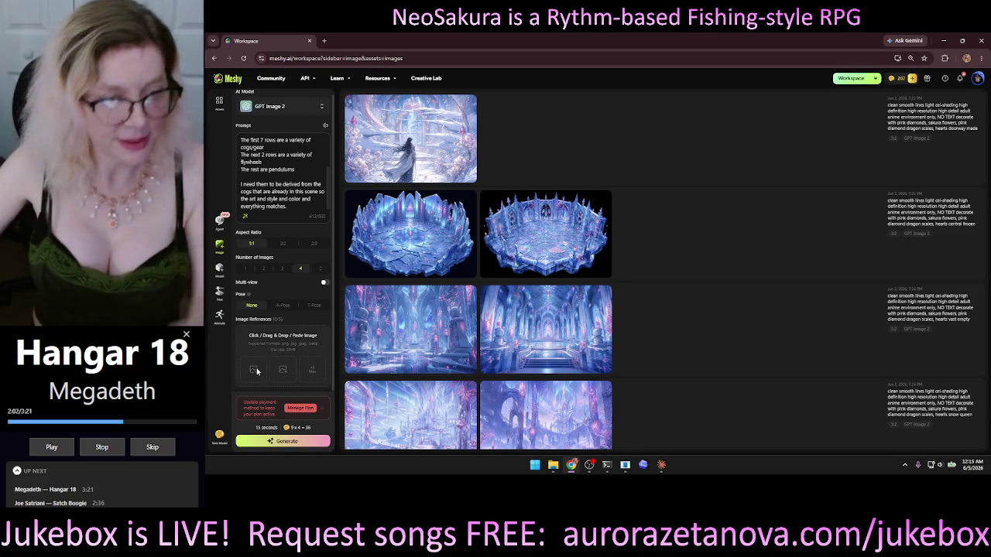
double_click(293, 110)
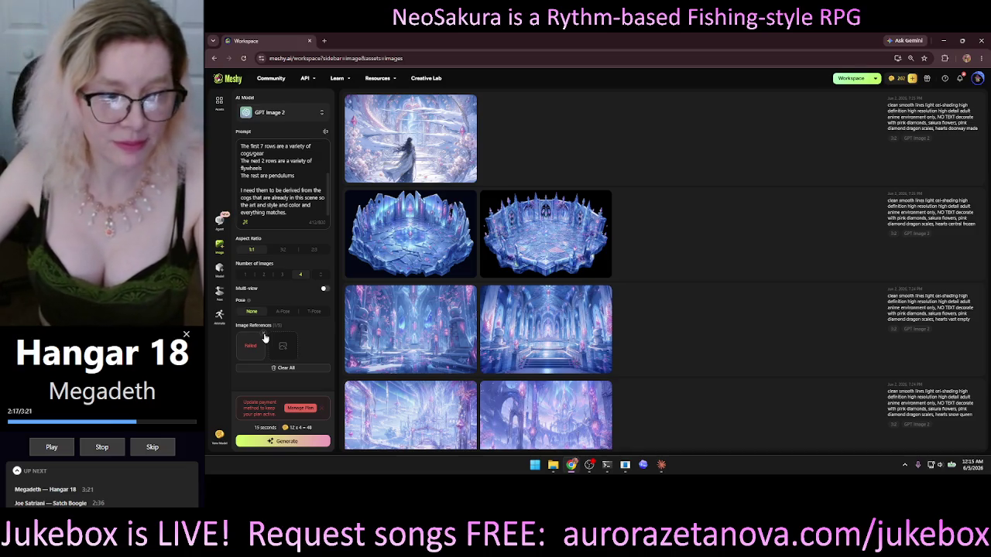
left_click(264, 336)
left_click(291, 250)
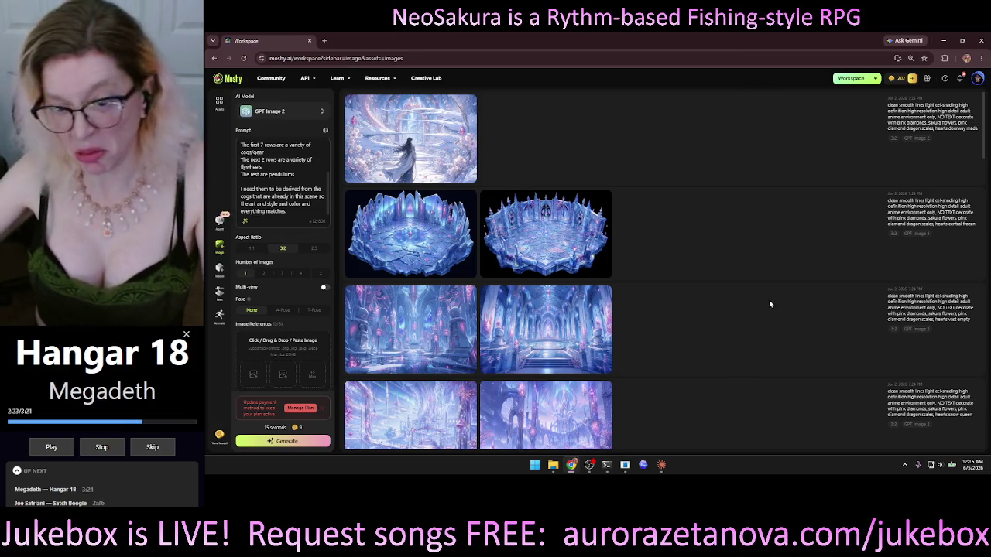
left_click(943, 40)
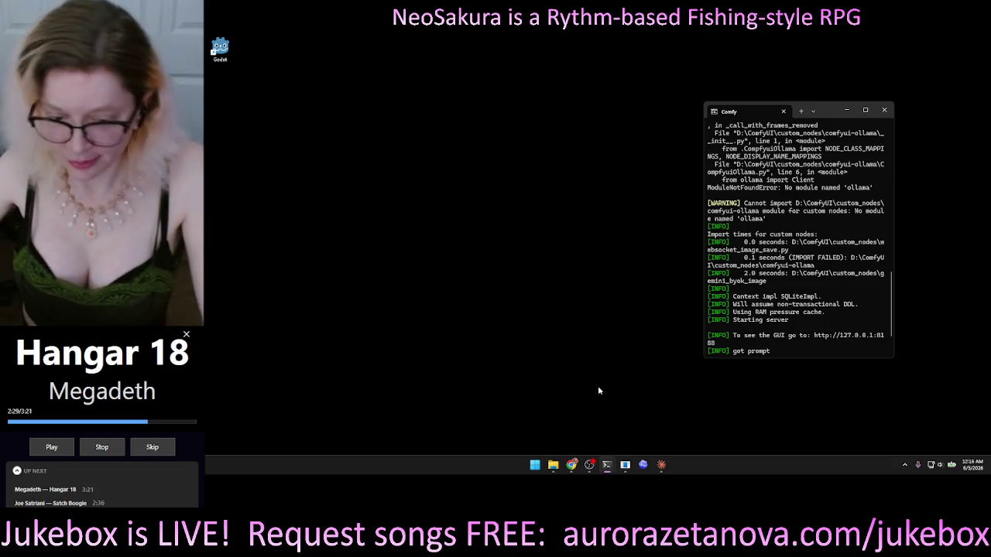
- Open Neo_UI_00007_.png from Downloads in Windows Photos and enter edit mode
left_click(553, 465)
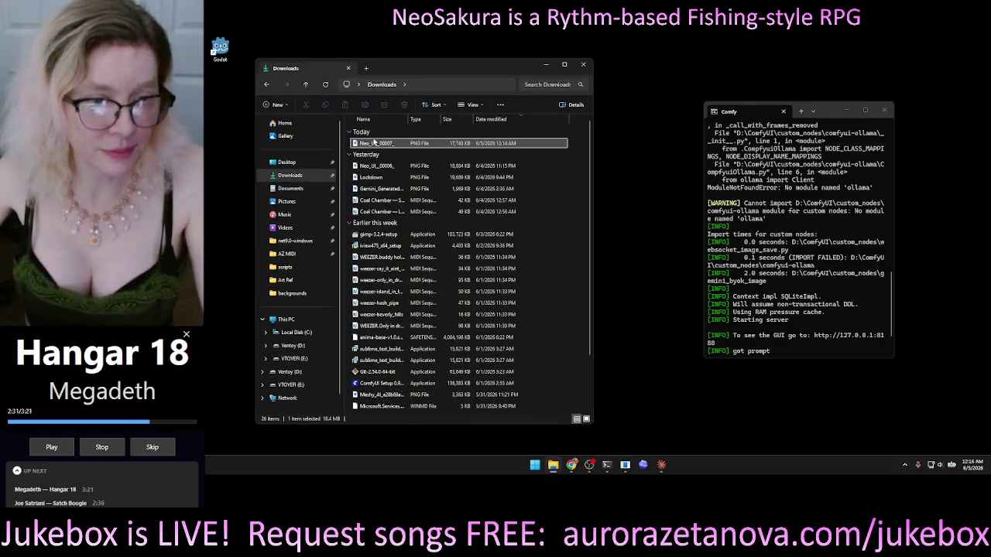
double_click(379, 144)
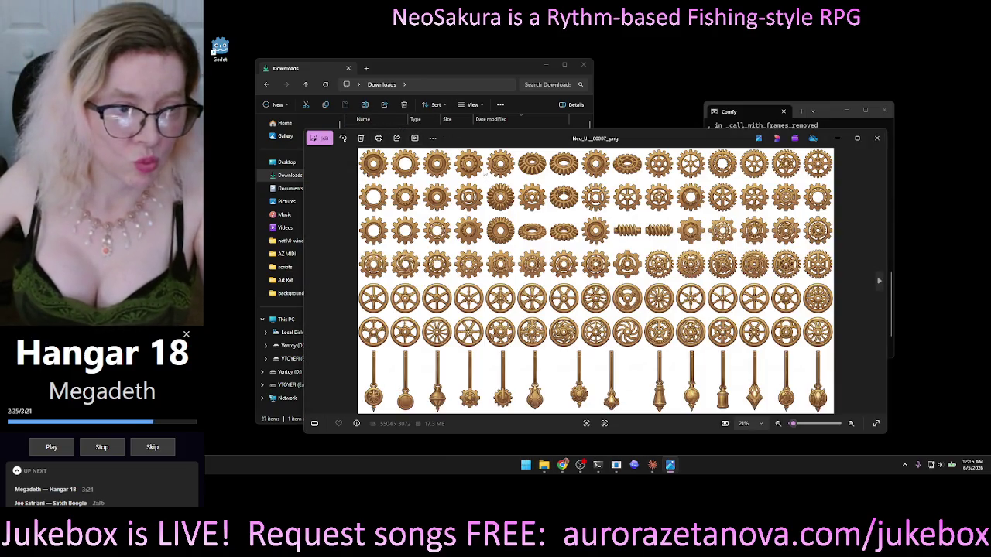
left_click(317, 139)
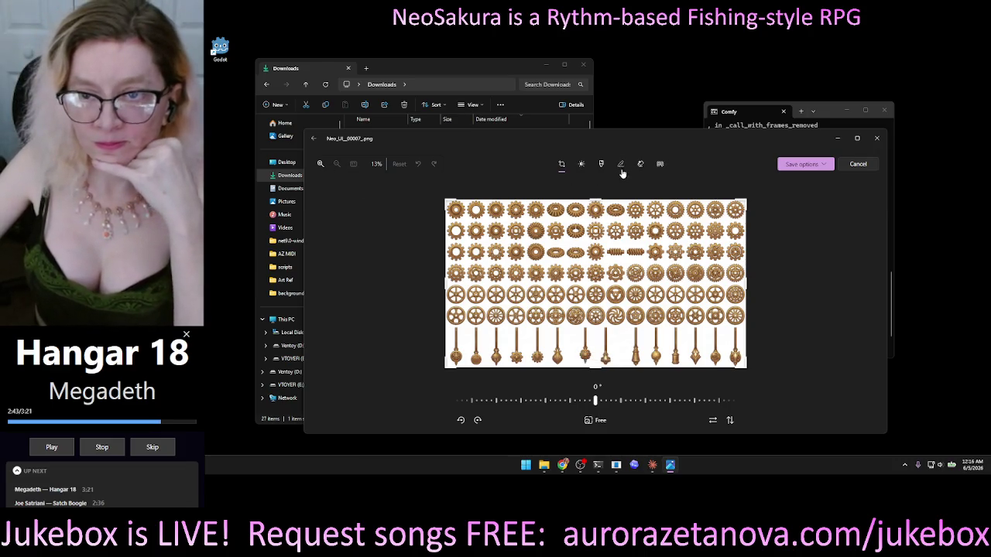
- Start a Save as copy, cancel it, leave editing unchanged and close Photos
left_click(801, 165)
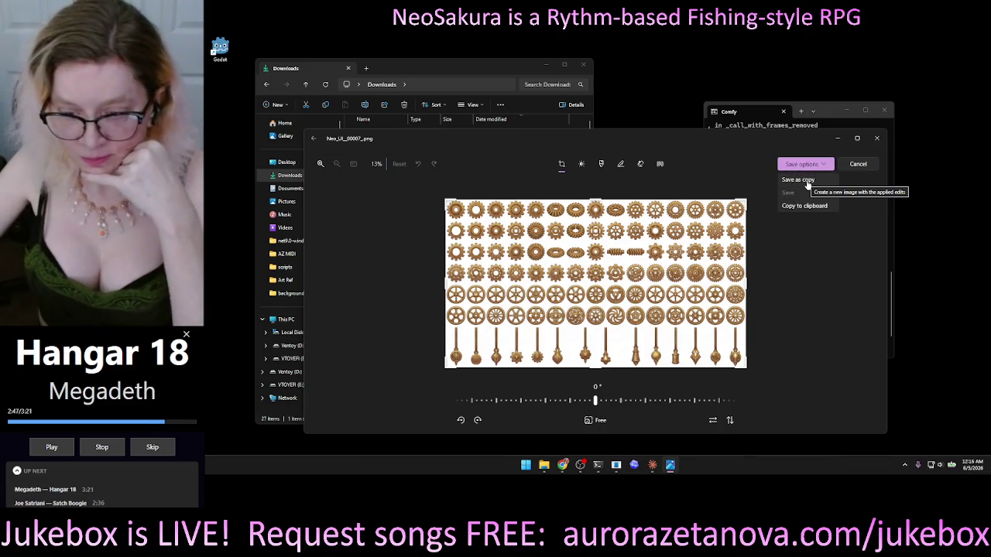
left_click(798, 180)
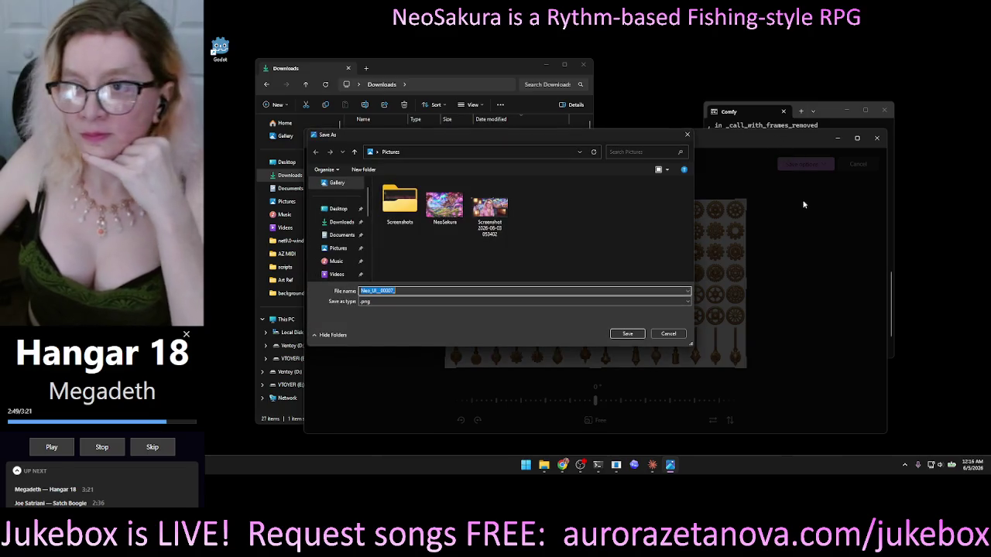
left_click(665, 334)
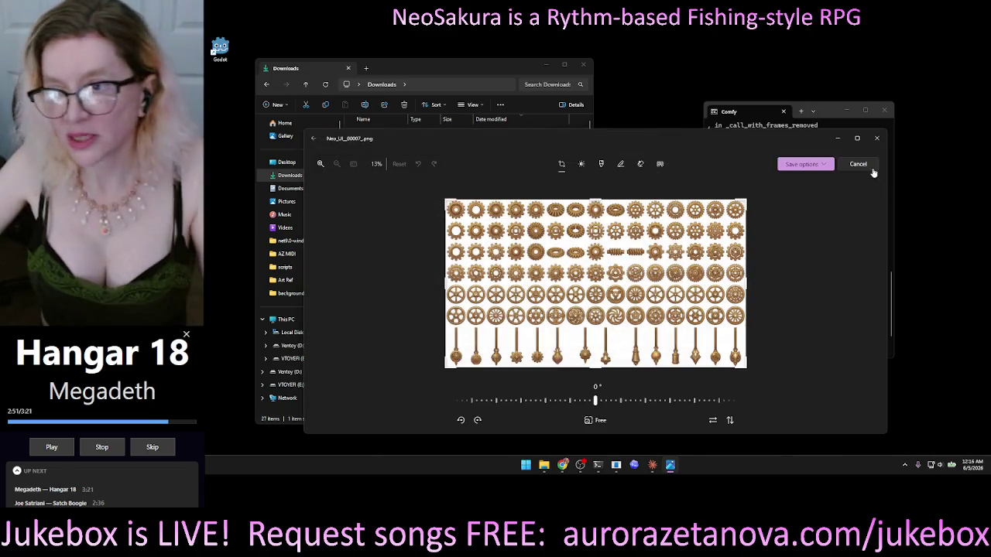
left_click(860, 164)
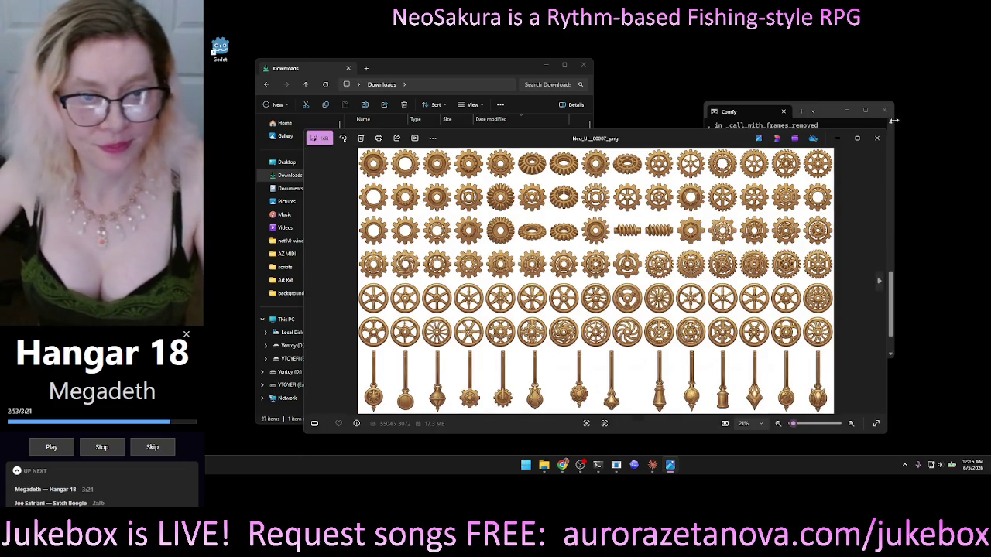
left_click(876, 136)
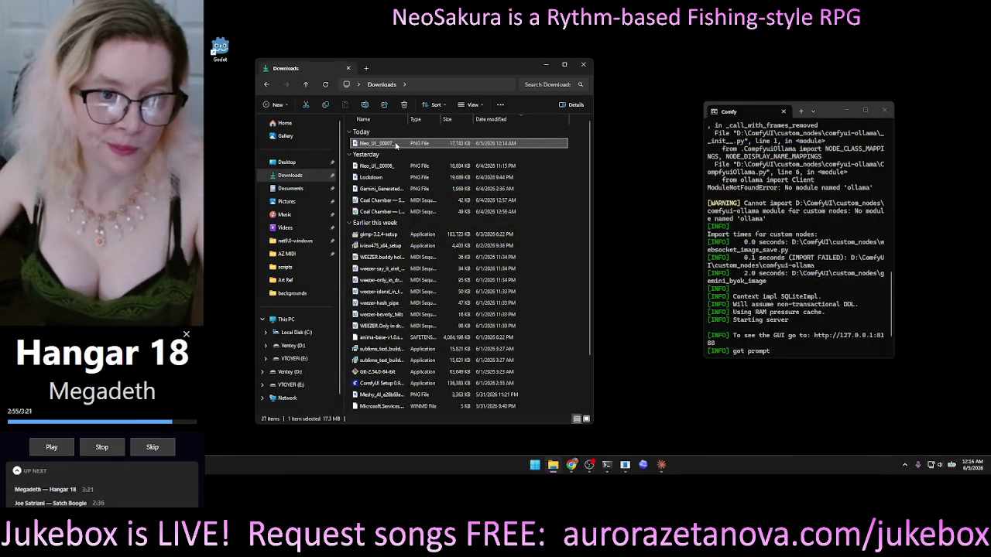
right_click(395, 145)
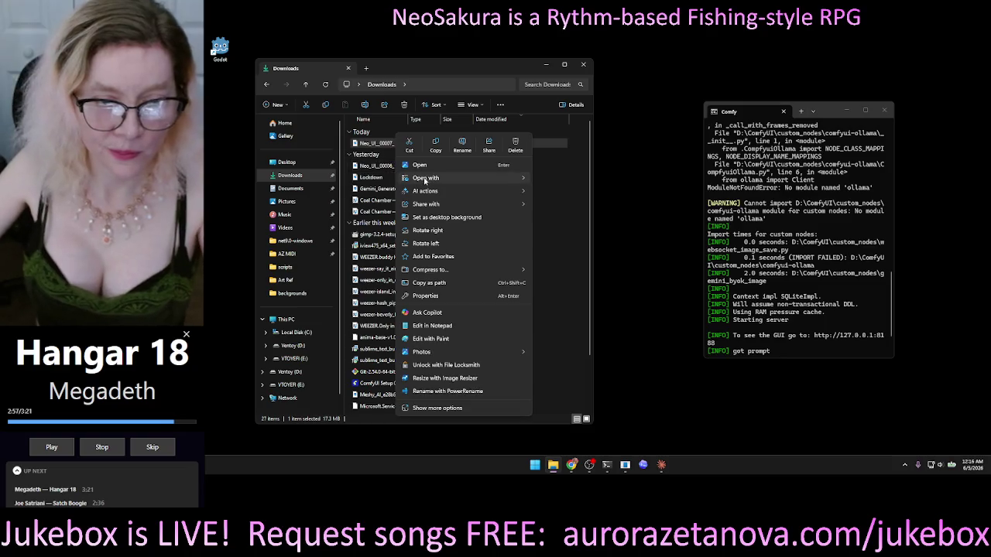
- Open Neo_UI_00007_.png in IrfanView and move its window aside
mouse_move(425, 179)
left_click(580, 189)
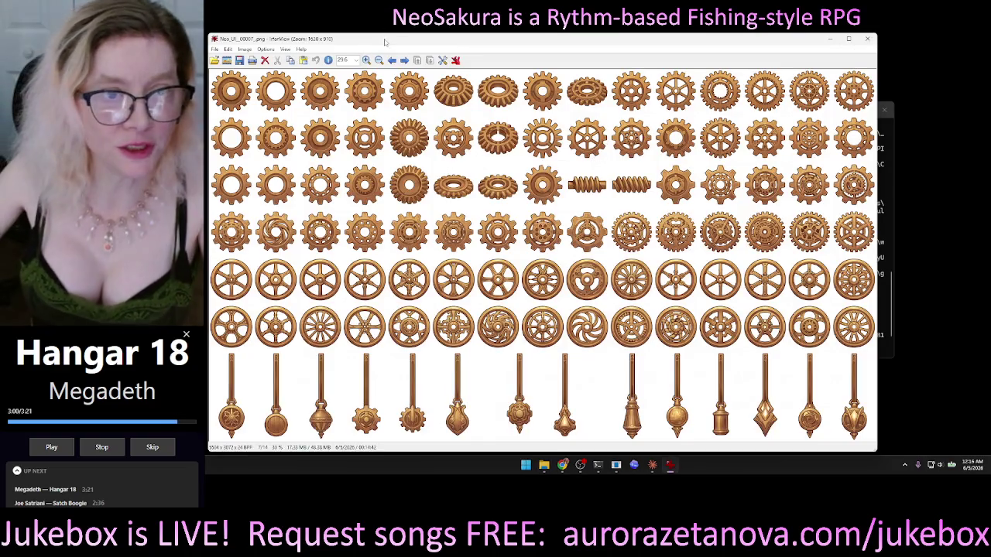
mouse_move(385, 42)
left_mouse_down()
mouse_move(487, 55)
mouse_move(462, 57)
left_mouse_up()
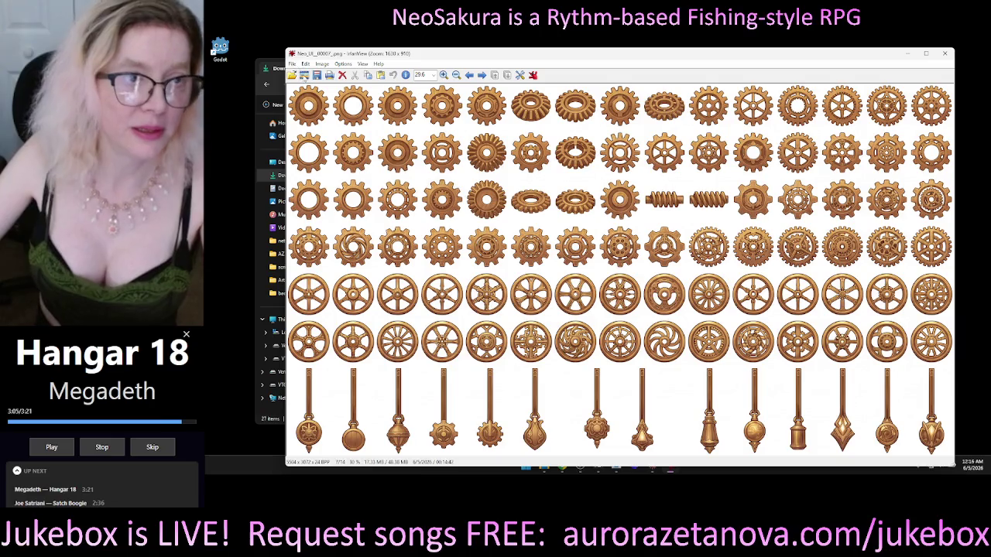
- Save the gear sprite sheet to the Desktop as a PNG file
left_click(292, 63)
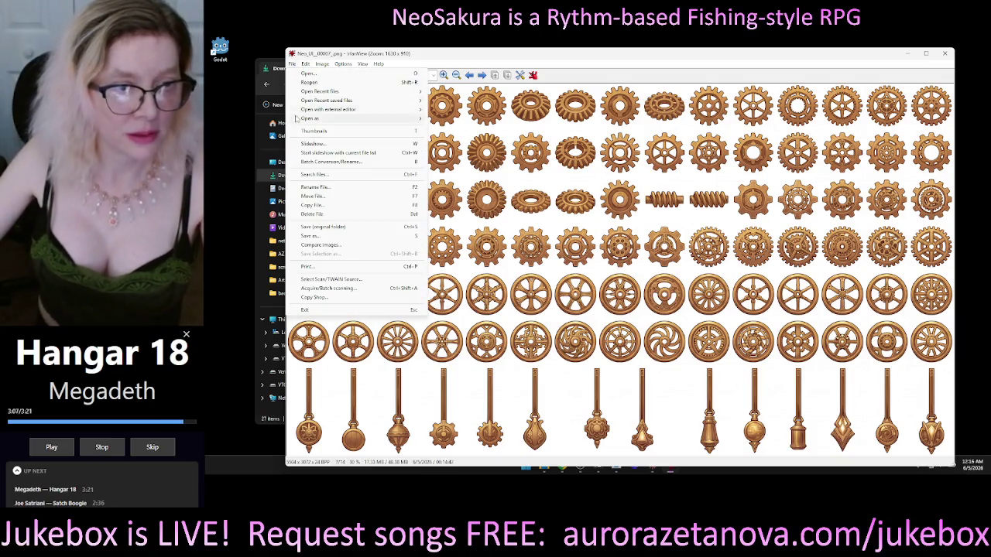
left_click(331, 236)
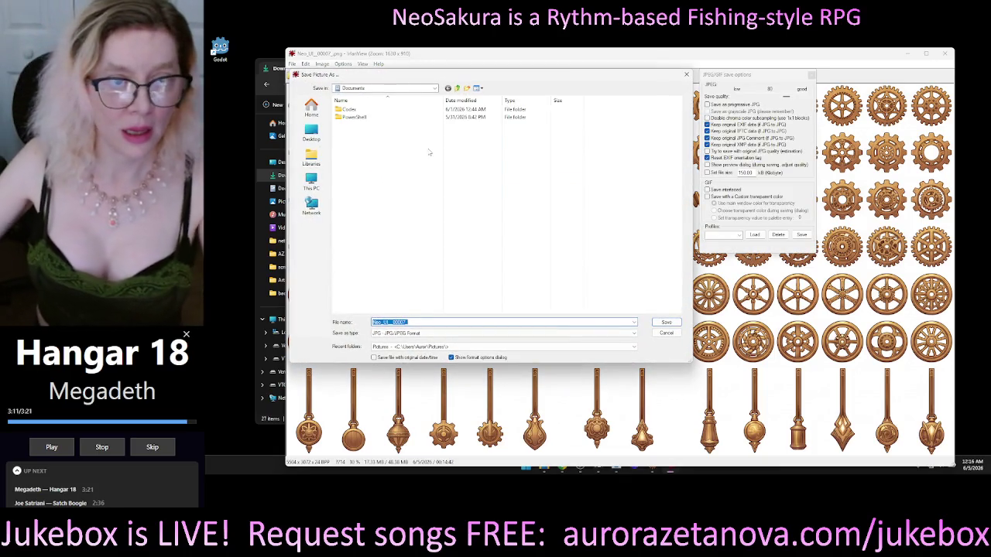
left_click(311, 133)
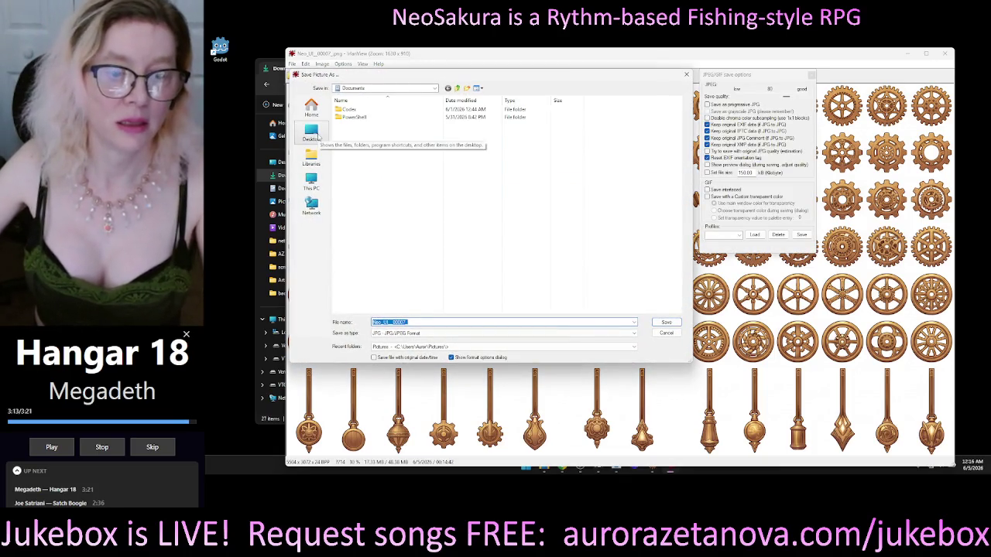
left_click(422, 333)
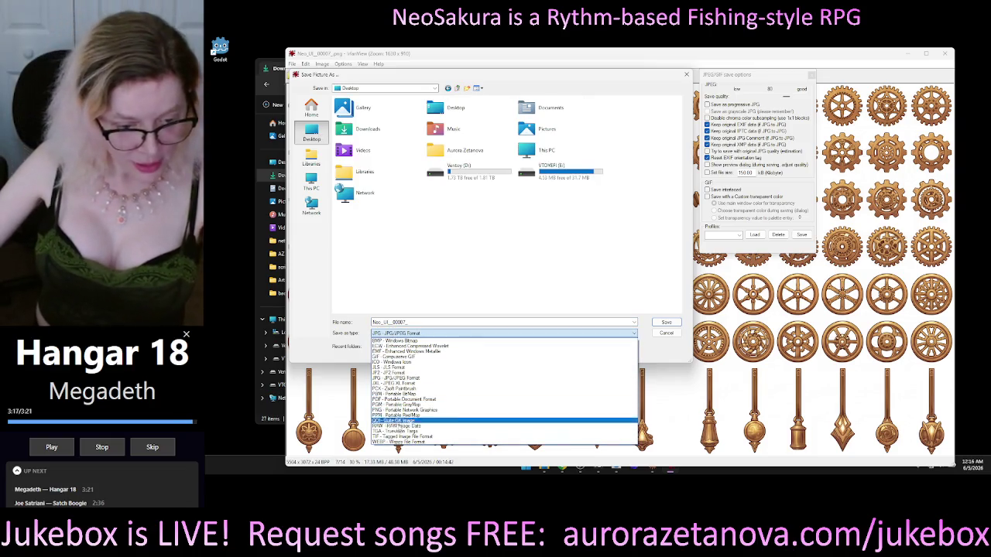
left_click(401, 410)
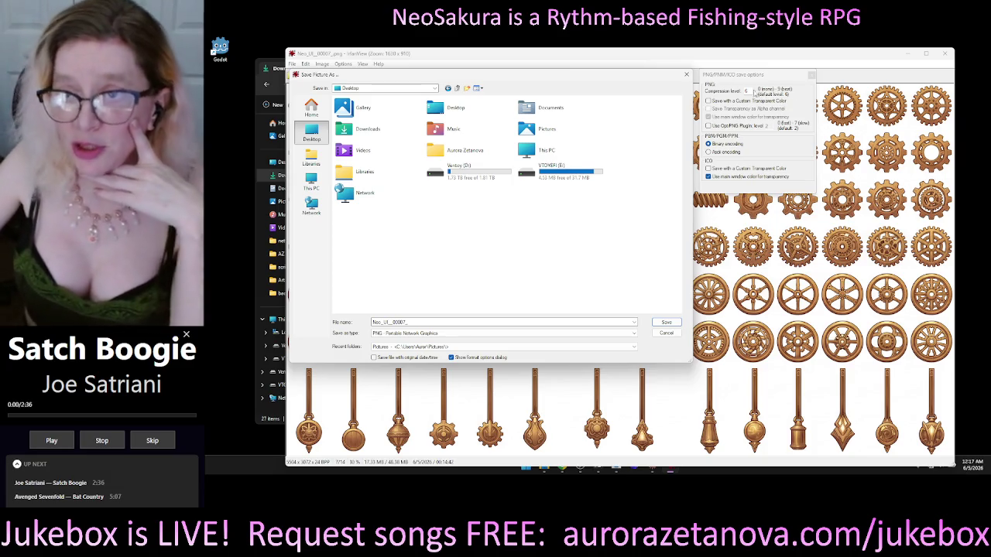
left_click(749, 91)
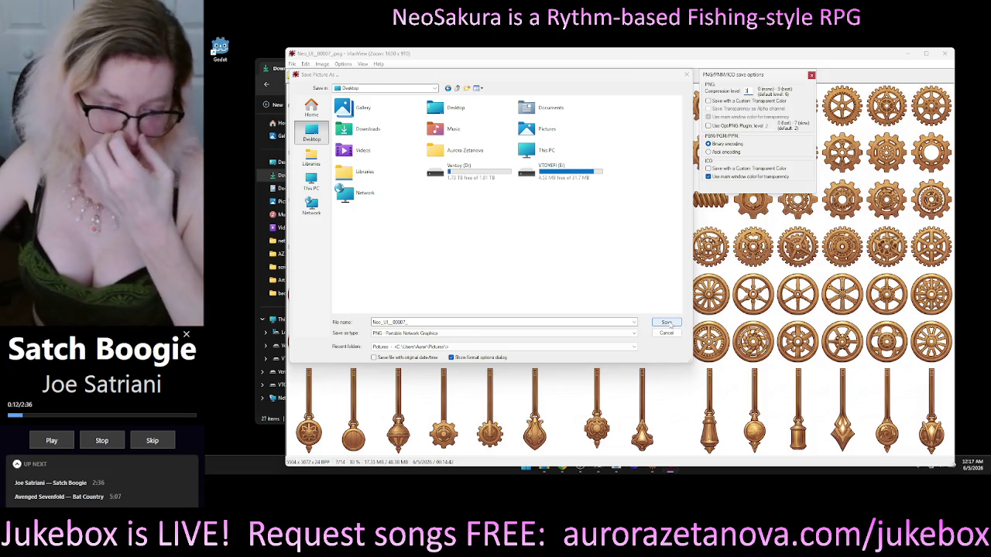
left_click(668, 323)
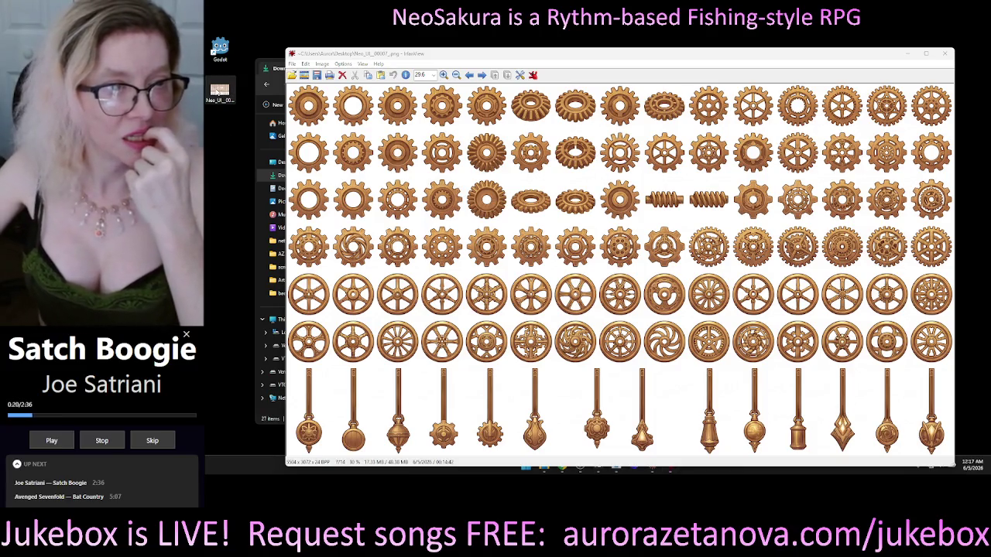
- Select the newly saved PNG on the Desktop and close IrfanView
mouse_move(217, 92)
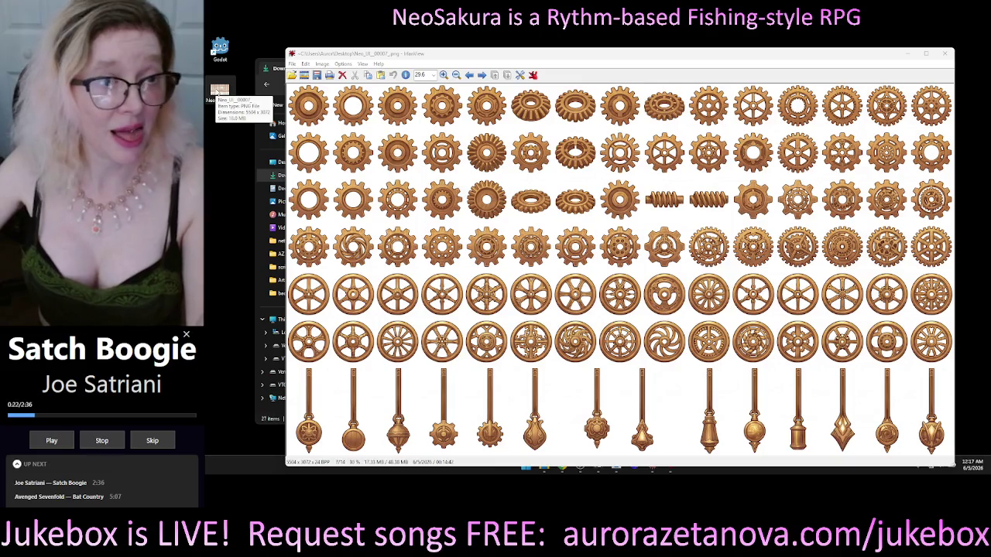
left_click(217, 92)
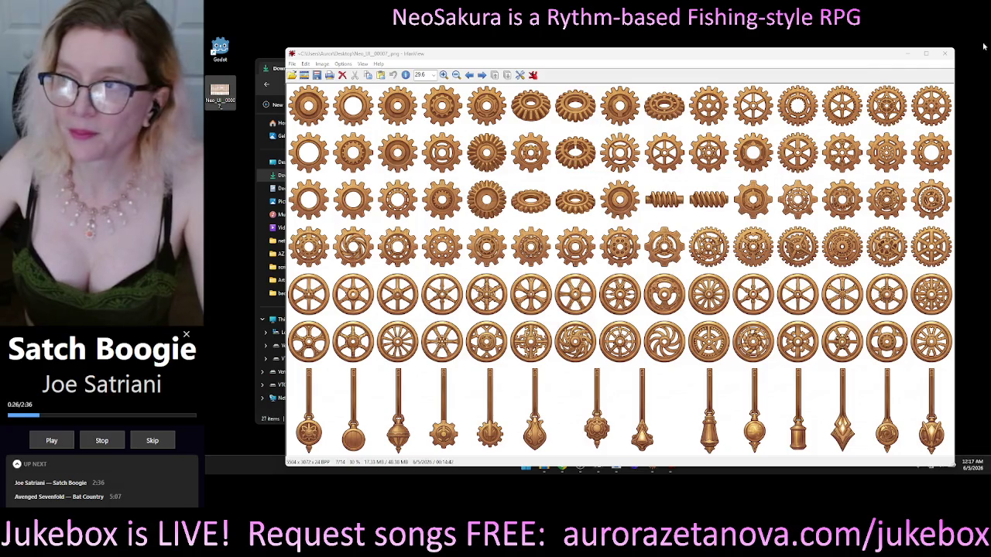
left_click(945, 53)
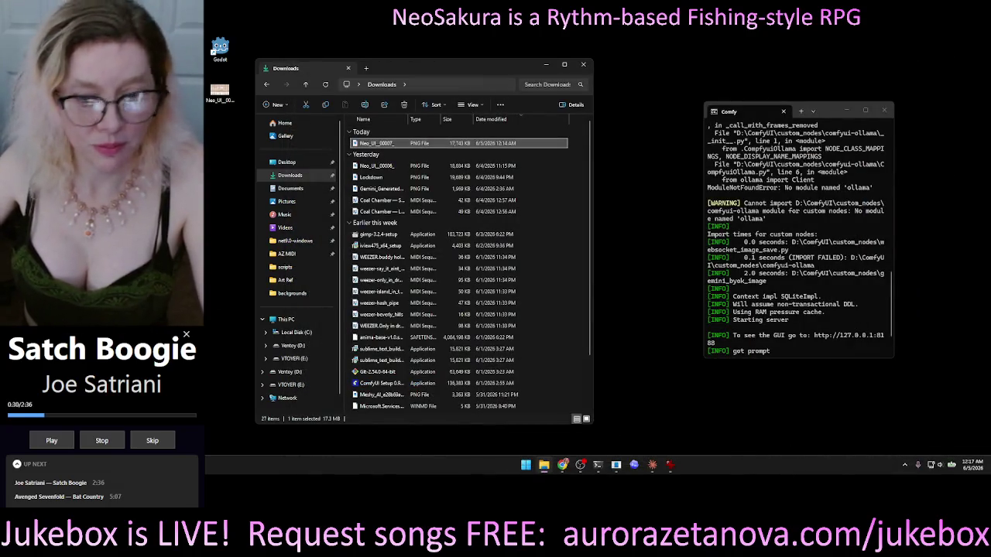
left_click(562, 464)
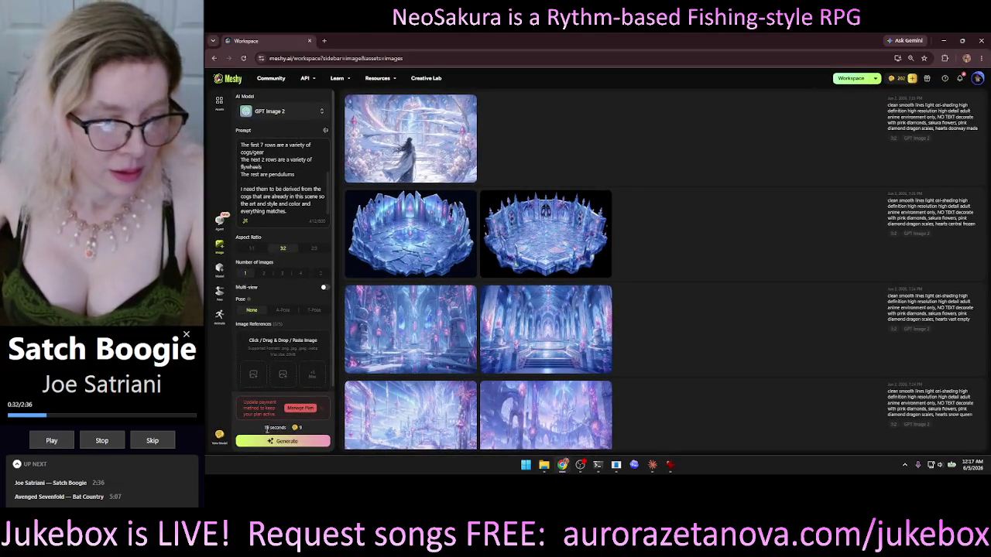
- Attach the Desktop sprite sheet PNG as a Meshy image reference, then remove it
left_click(282, 344)
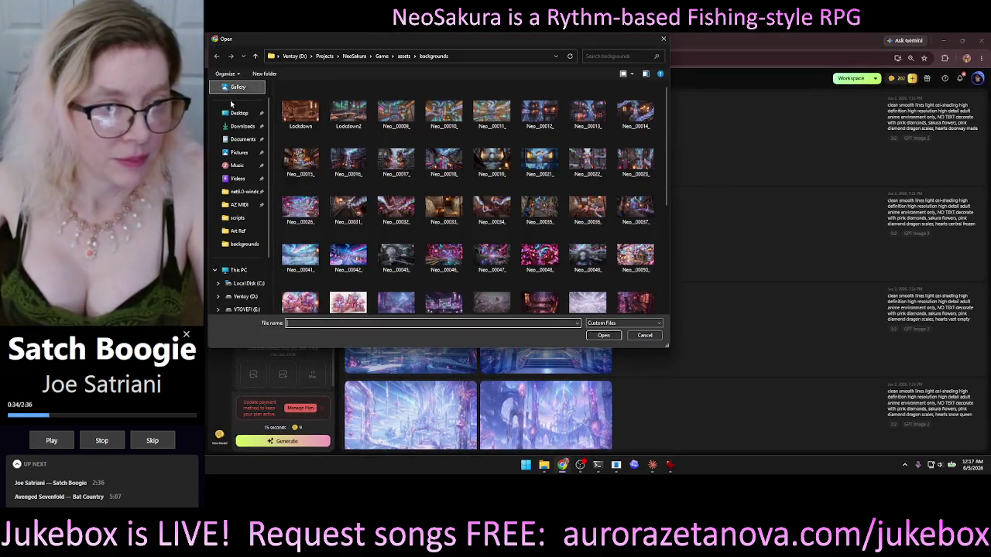
left_click(240, 113)
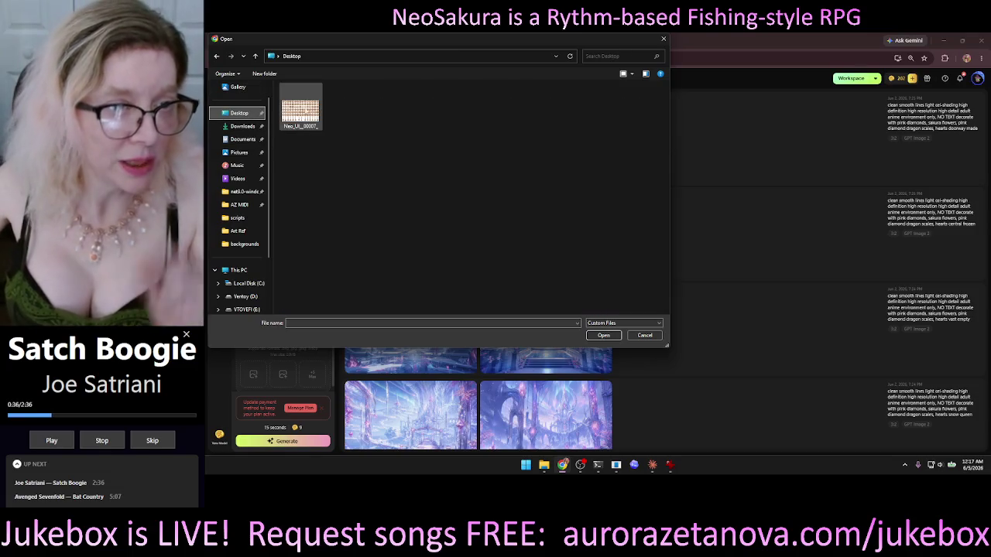
double_click(299, 107)
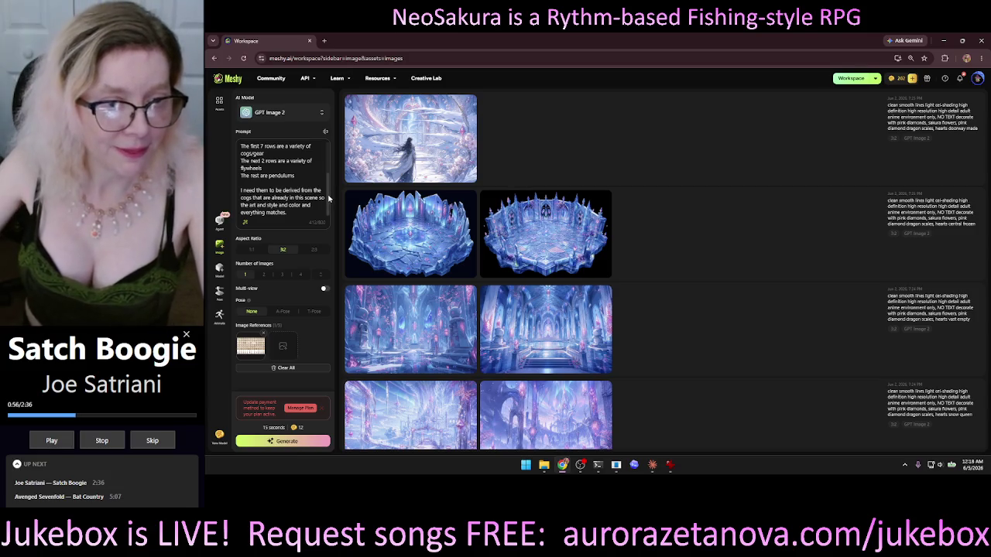
scroll(328, 199, "up", 3)
scroll(329, 199, "down", 3)
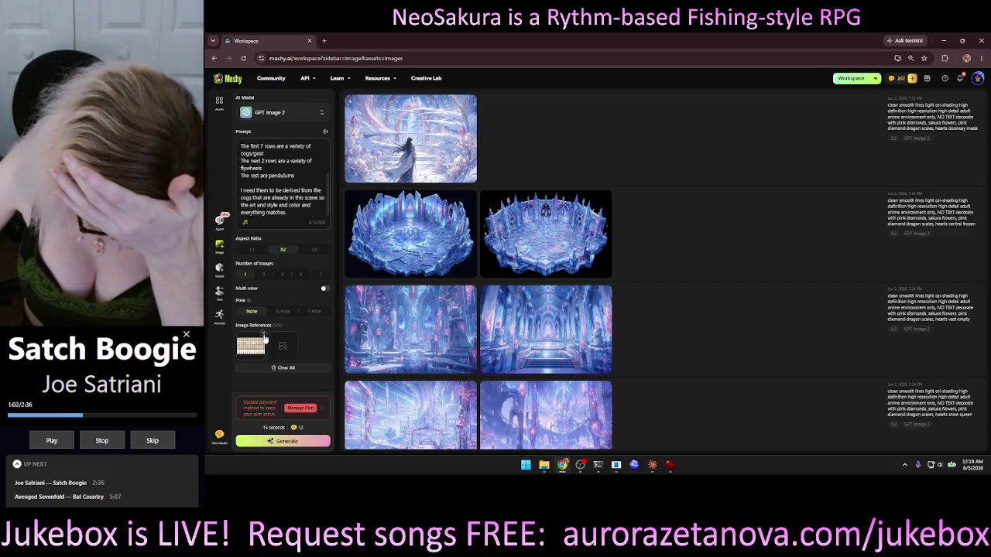
left_click(263, 336)
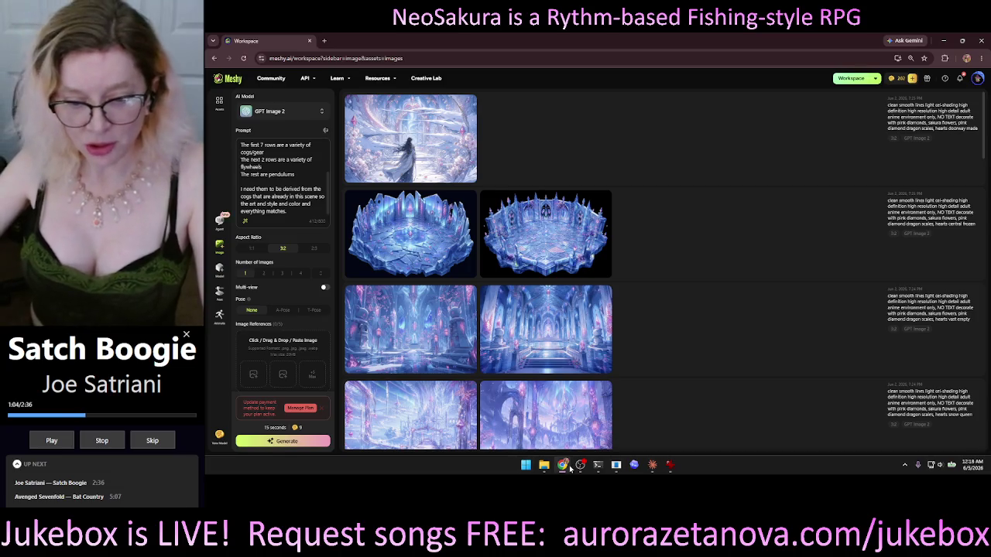
left_click(543, 467)
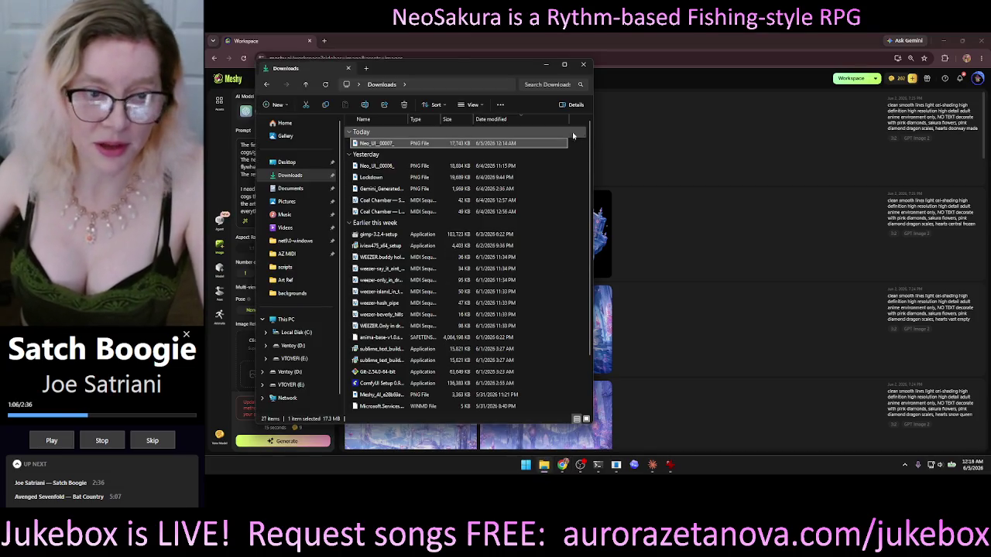
- Select the older sprite sheet in Downloads, widen that window, then close it
left_click(393, 168)
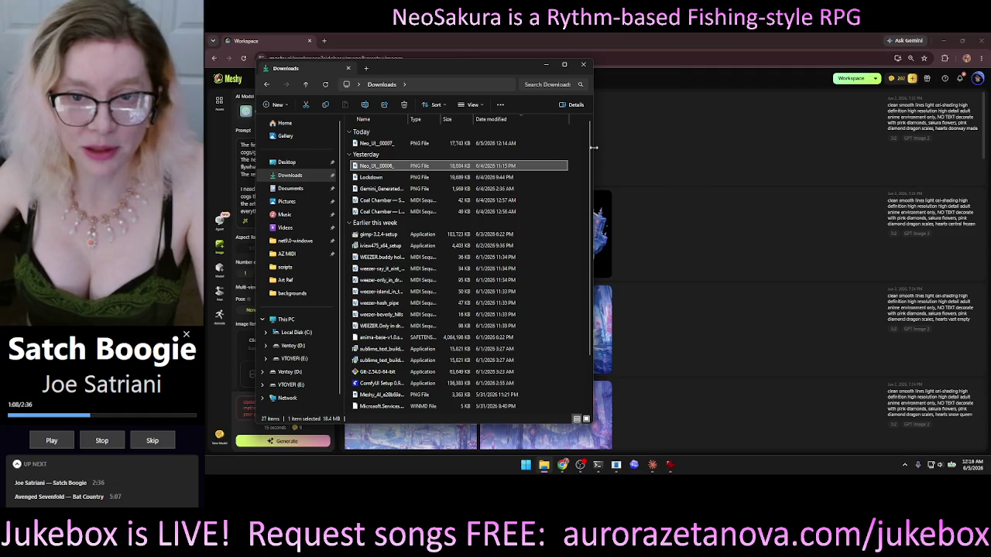
left_click_drag(593, 166, 821, 166)
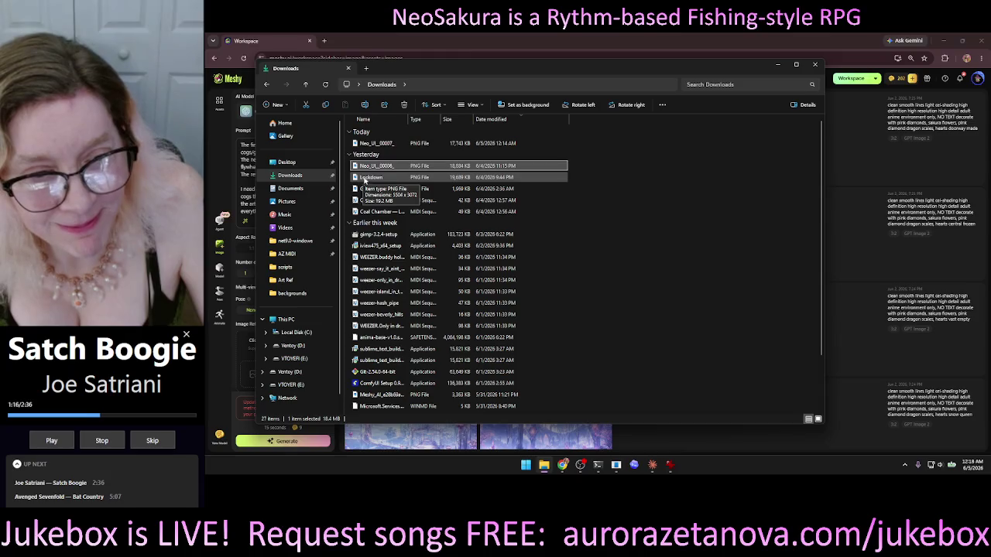
left_click(815, 65)
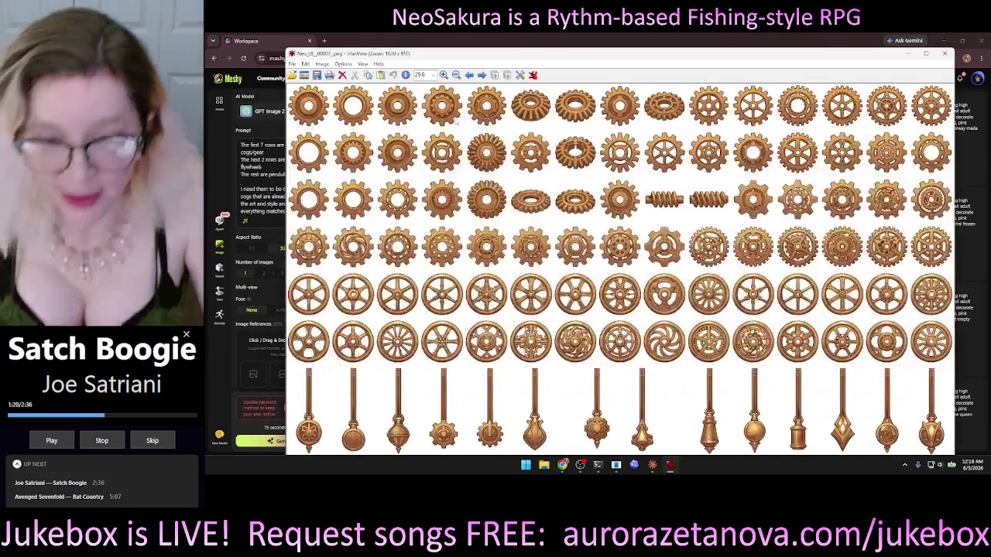
- Open Lockdown.png from Downloads in IrfanView, browsing with large-icon and thumbnail views
left_click(304, 74)
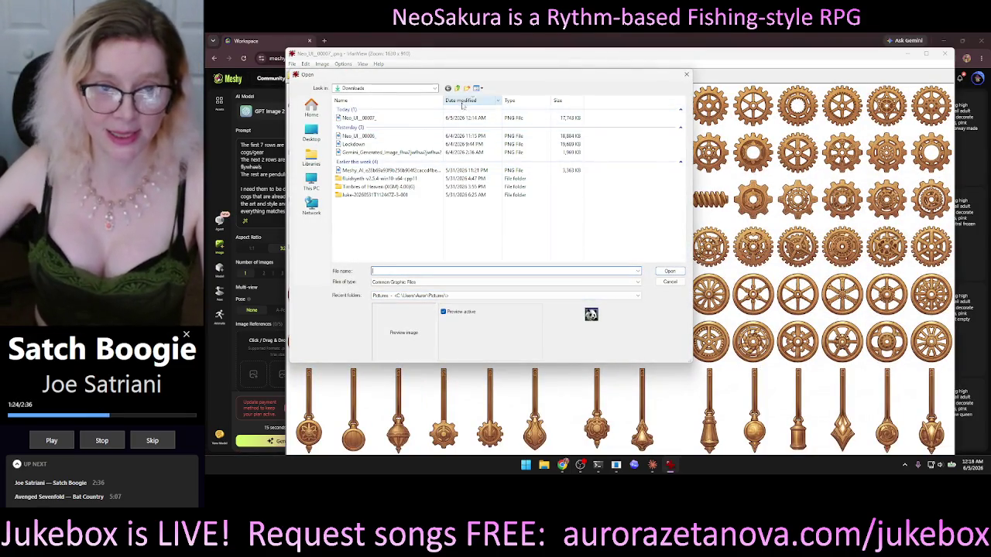
left_click(459, 89)
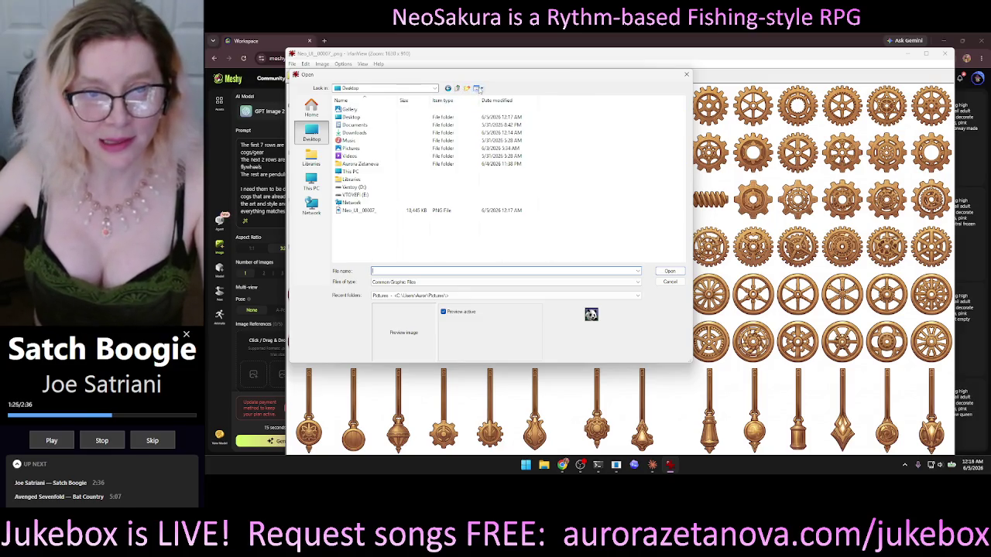
left_click(478, 89)
left_click(516, 110)
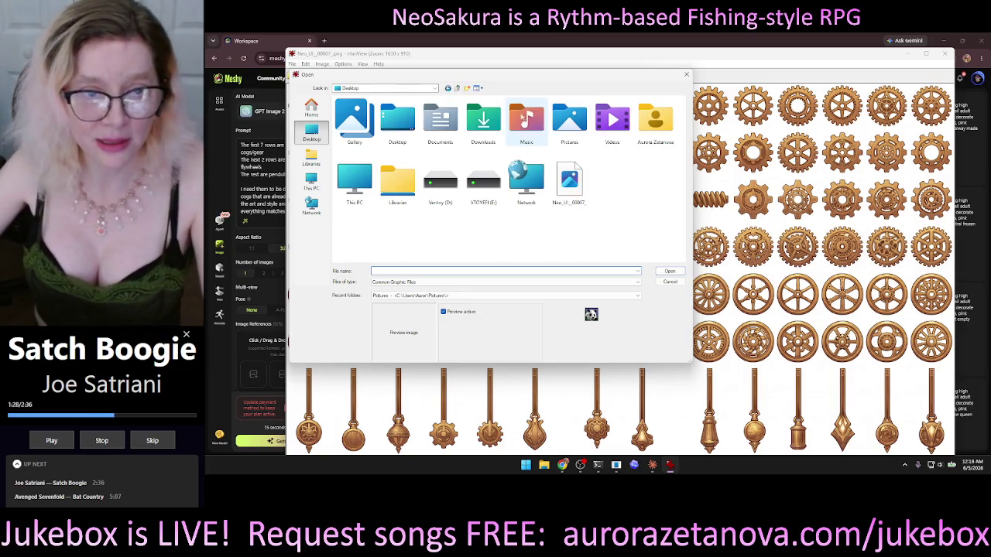
double_click(483, 122)
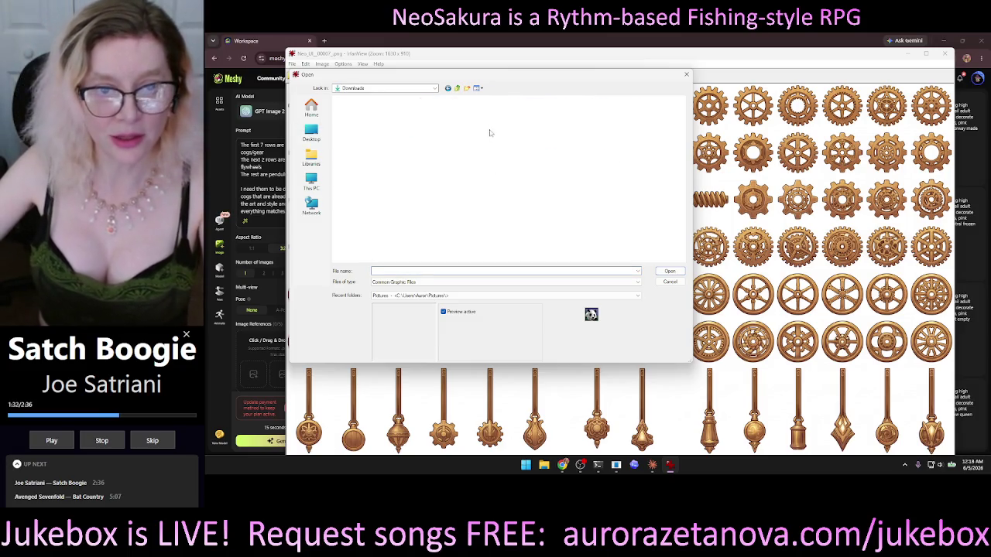
left_click(478, 88)
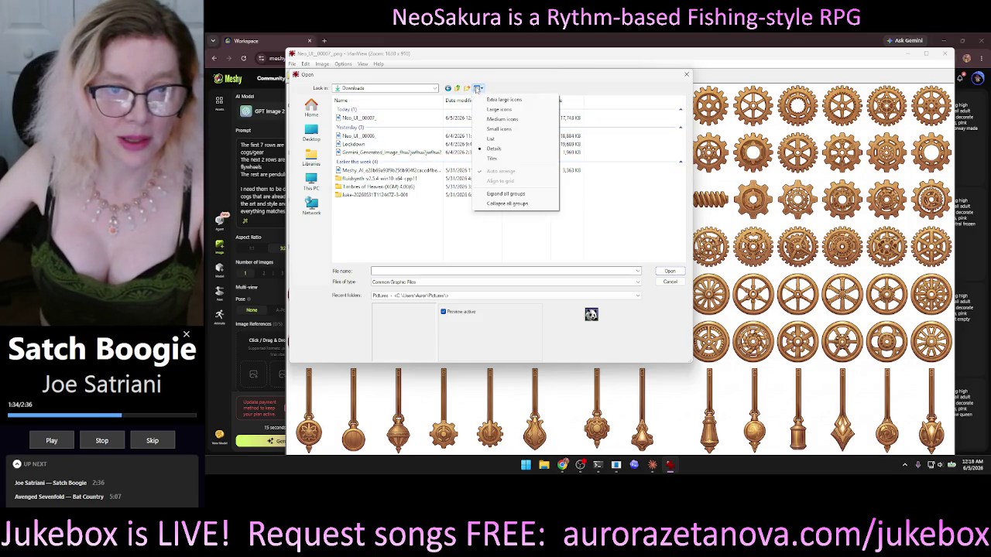
left_click(495, 110)
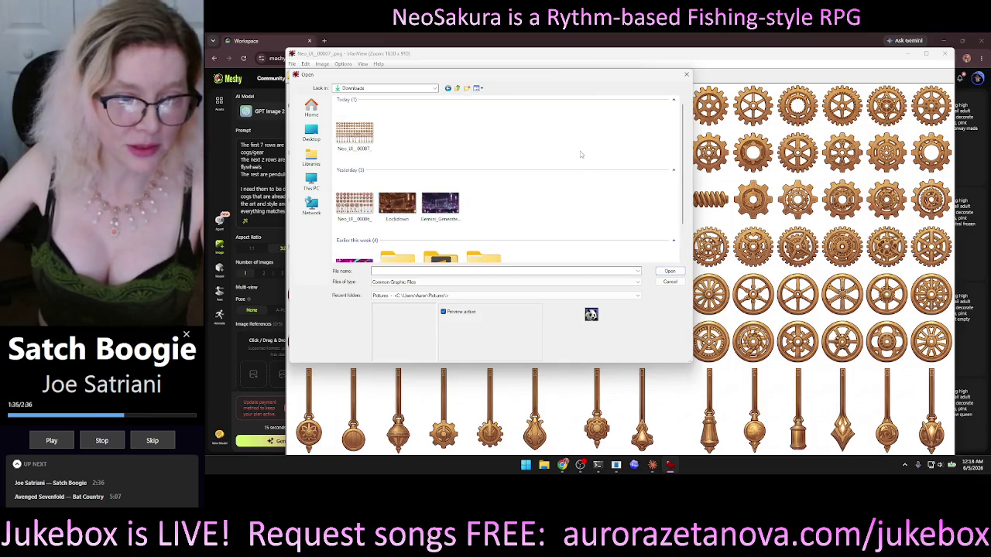
left_click(397, 202)
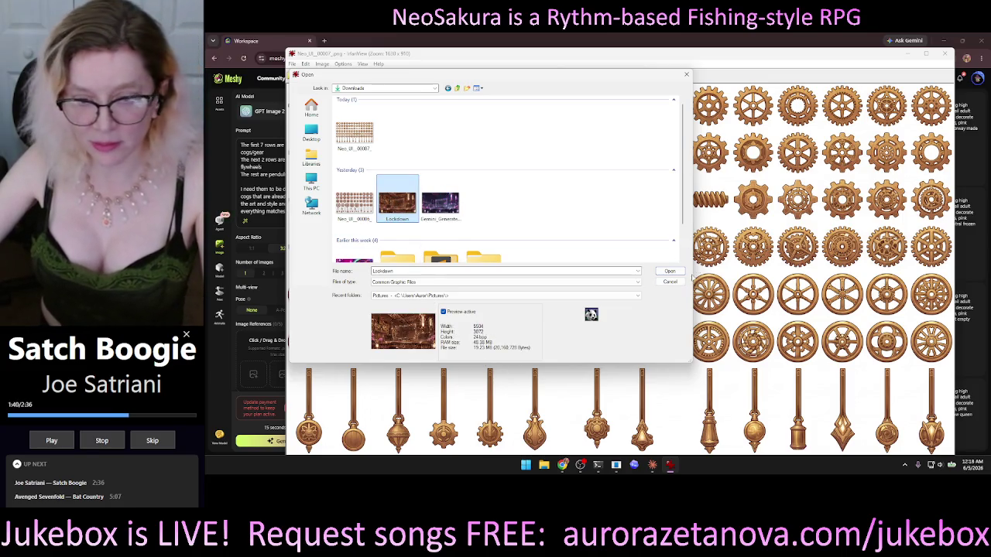
left_click(669, 271)
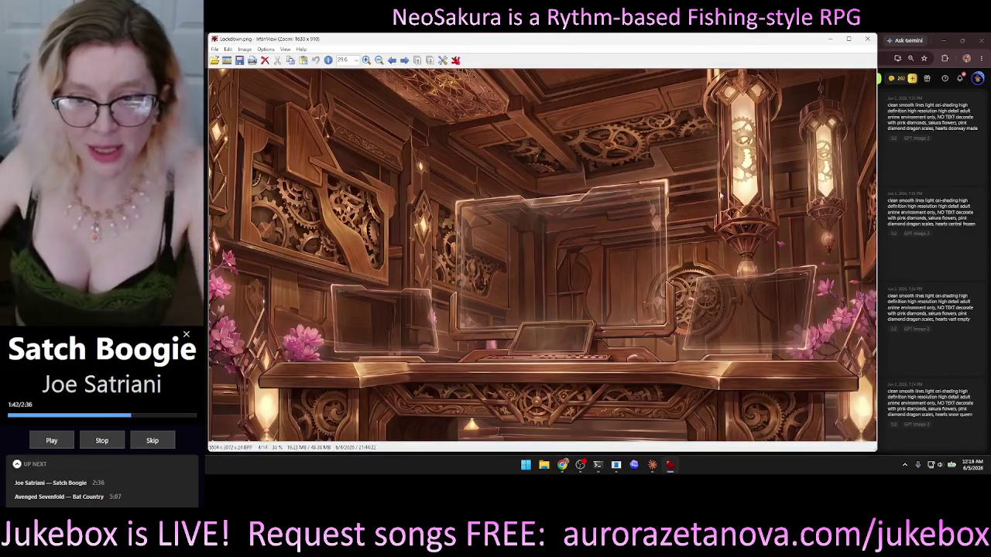
left_click(215, 49)
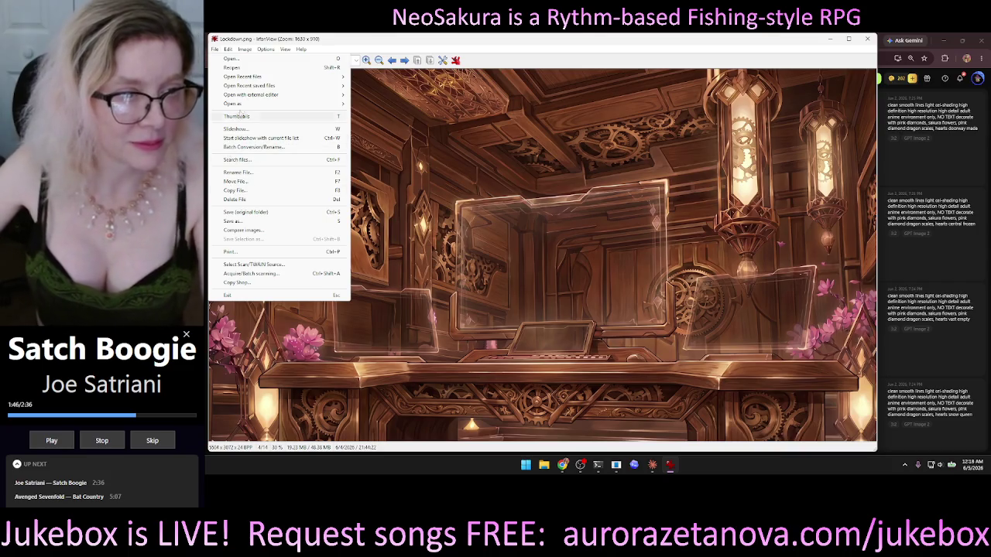
- Save the Lockdown image as PNG named Neo_UI_00007_, replacing the existing Desktop file
left_click(249, 222)
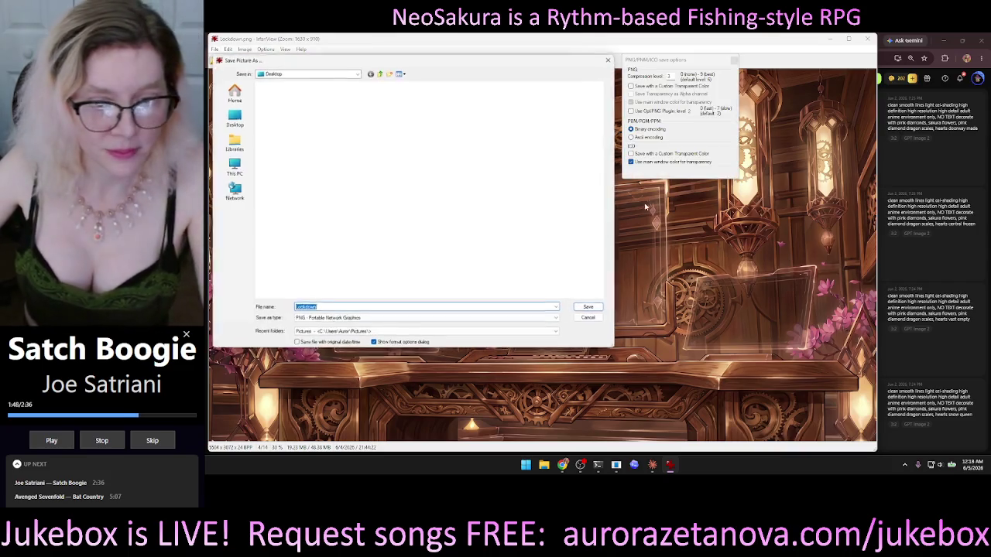
left_click(284, 92)
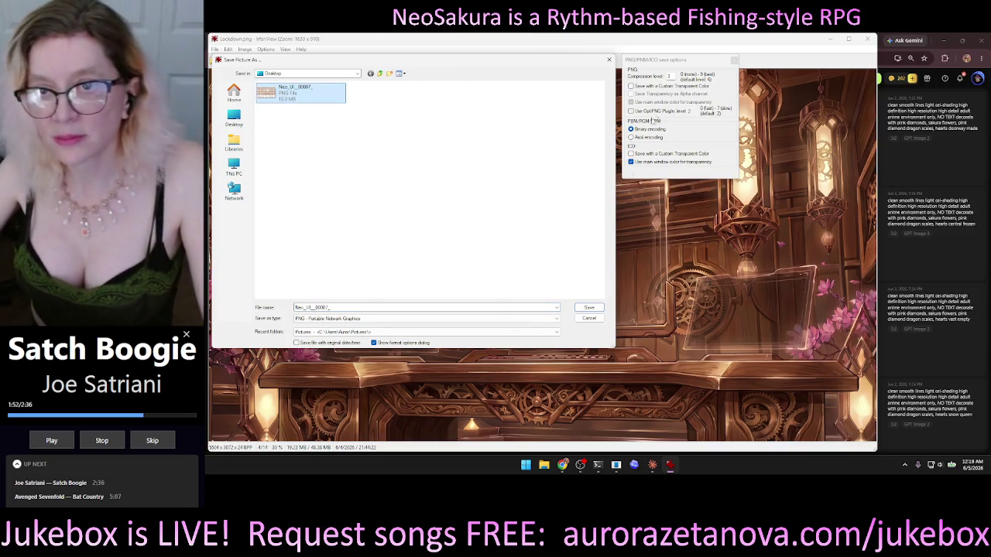
left_click(589, 308)
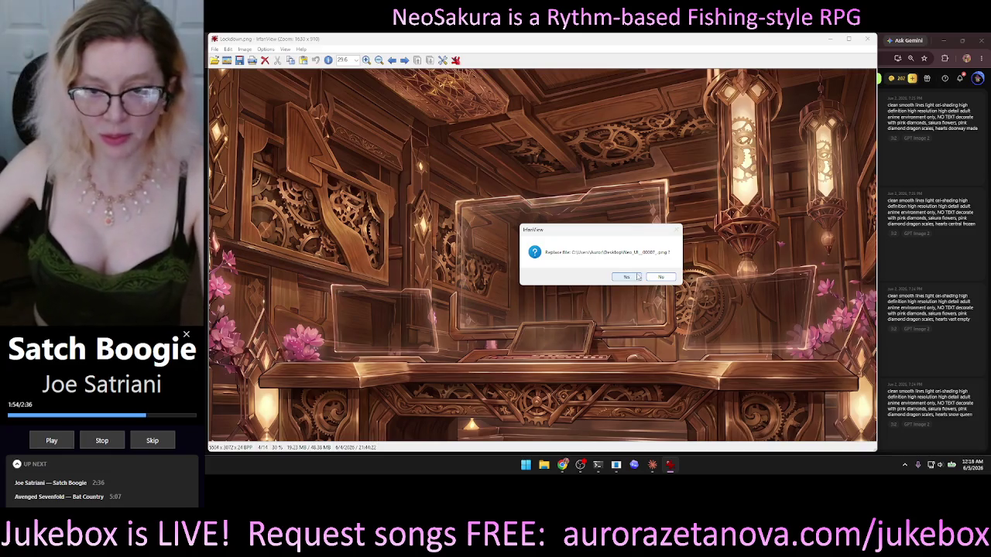
left_click(629, 277)
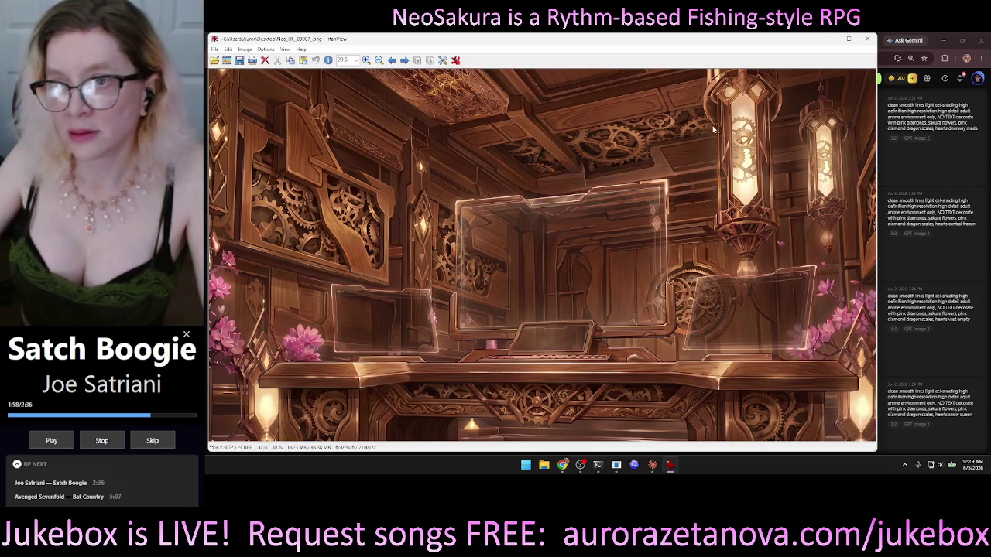
- Upload Neo_UI_00007_ from the Desktop as Meshy's reference (it fails), then return to IrfanView
left_click(831, 41)
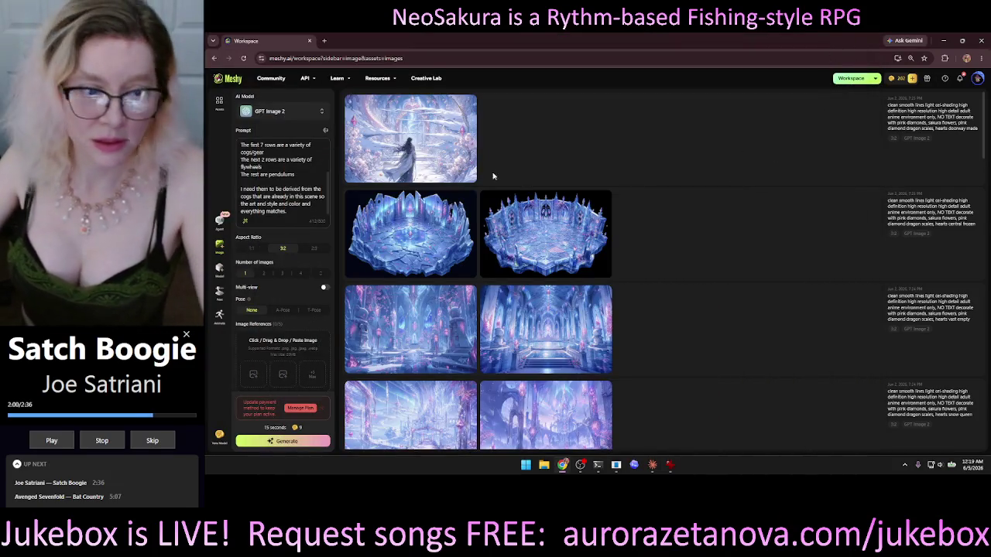
left_click(254, 378)
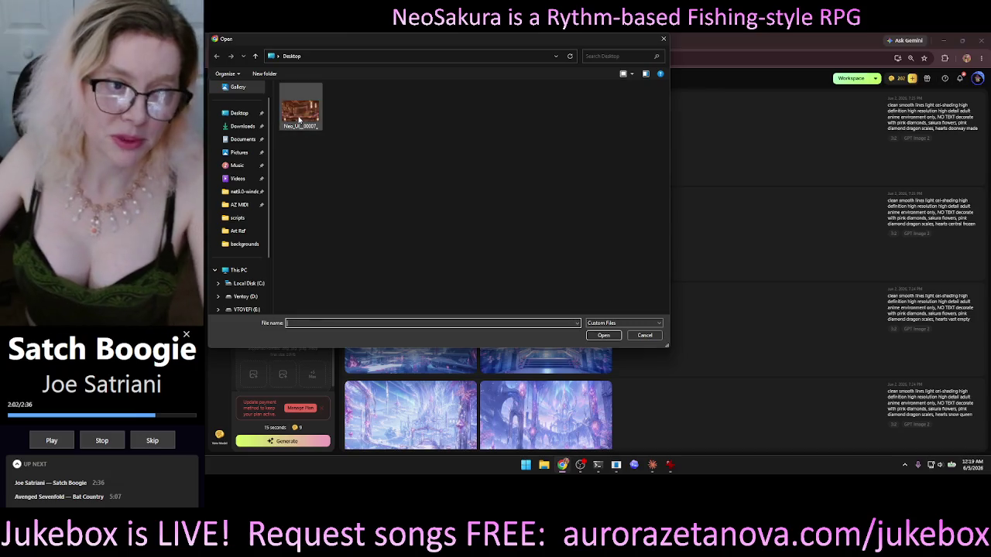
double_click(300, 106)
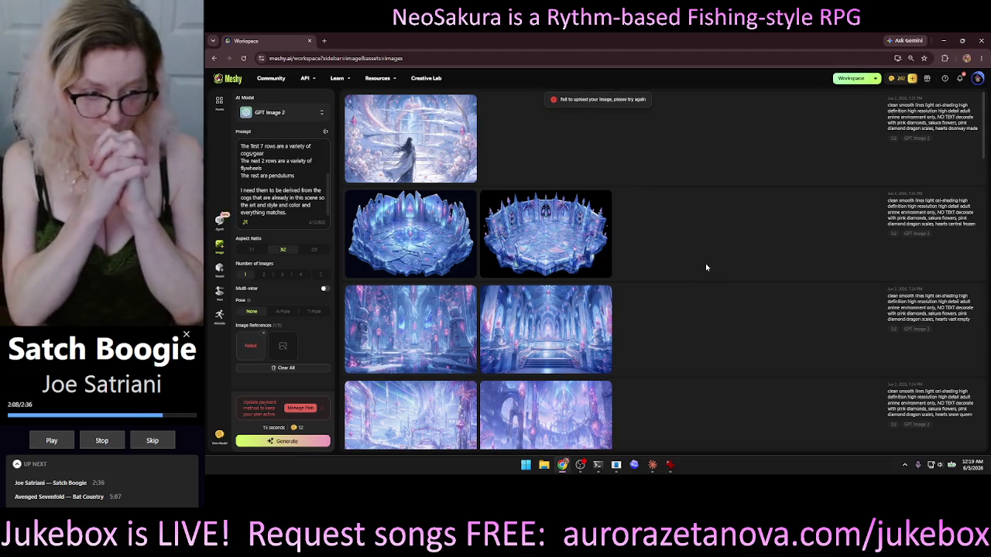
left_click(670, 465)
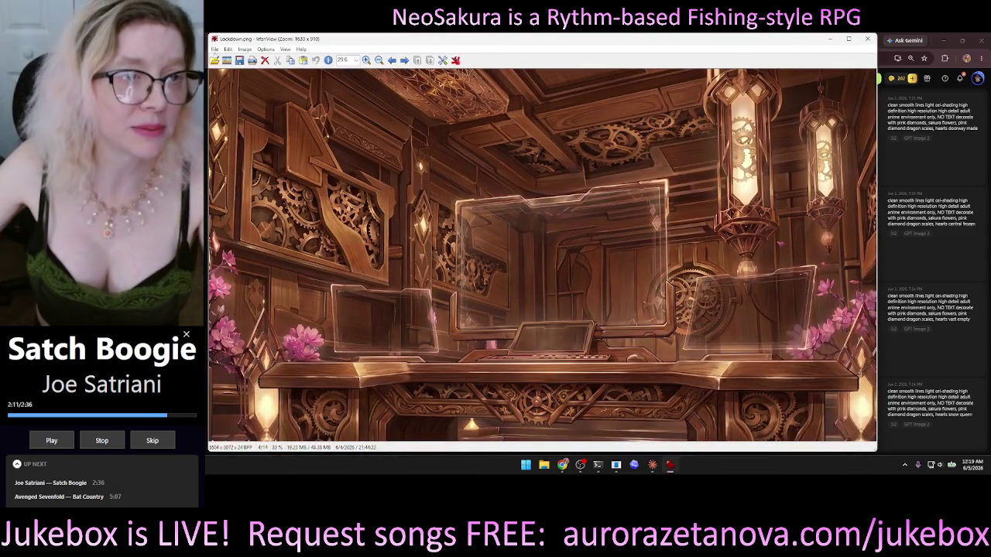
- Overwrite Neo_UI_00007_ with PNG compression level 4, confirming the file replacement
left_click(214, 49)
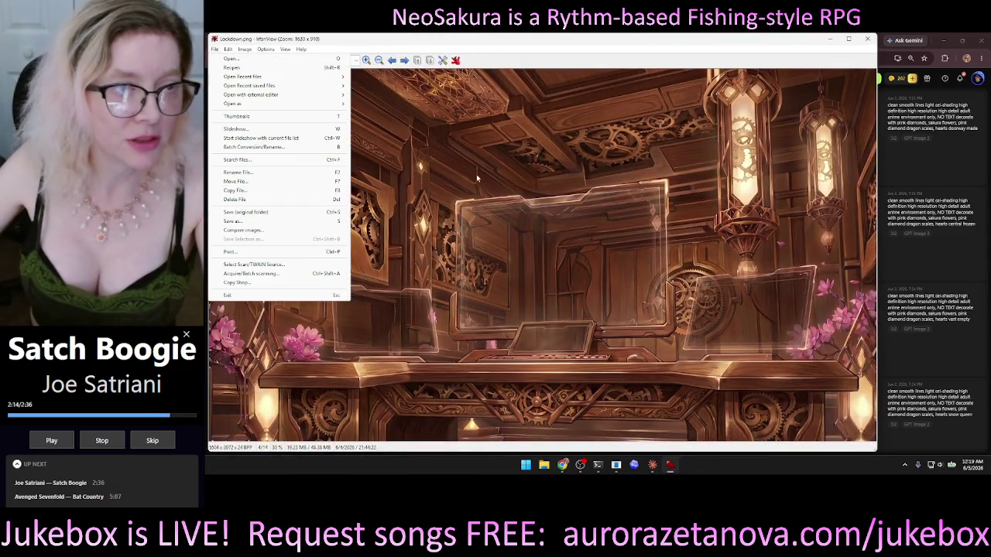
left_click(227, 73)
left_click(215, 49)
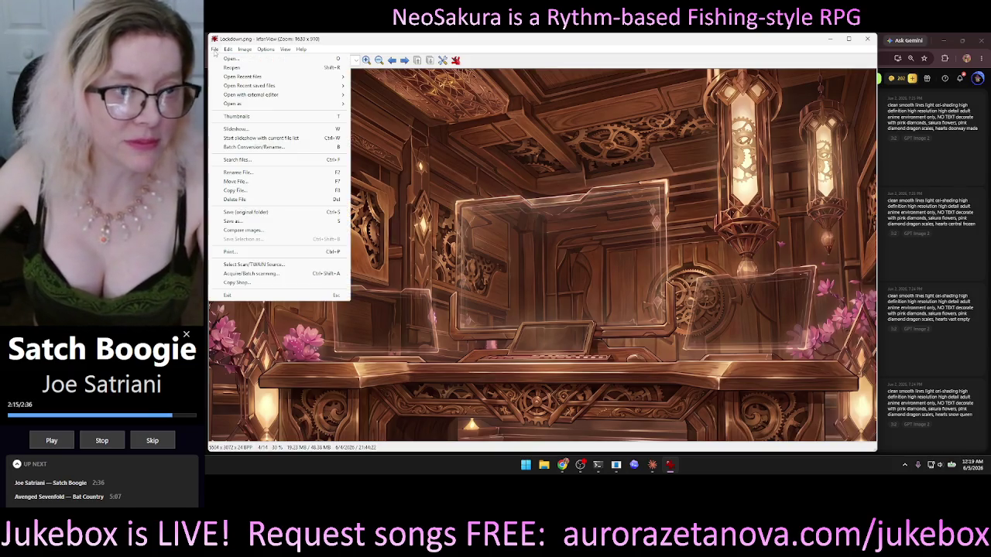
left_click(240, 221)
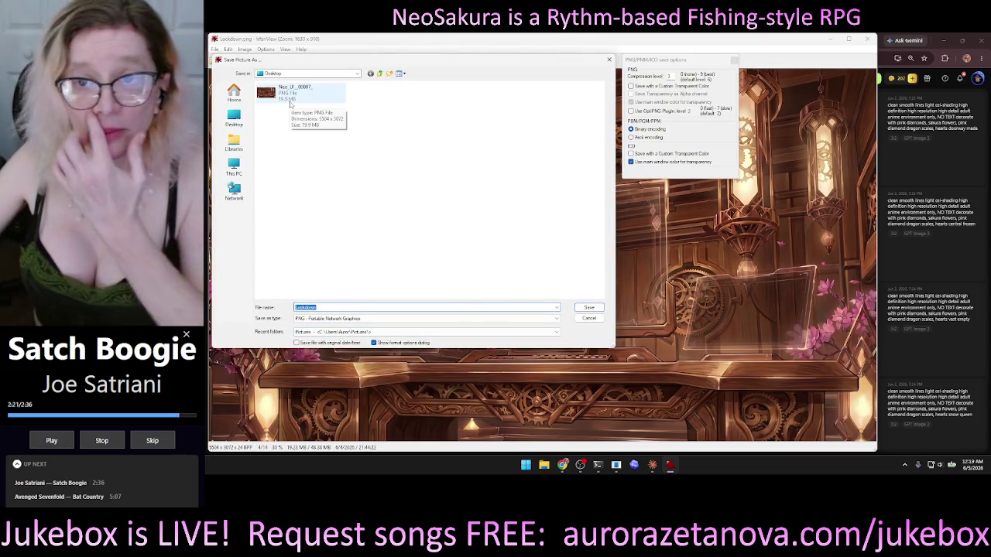
left_click(670, 76)
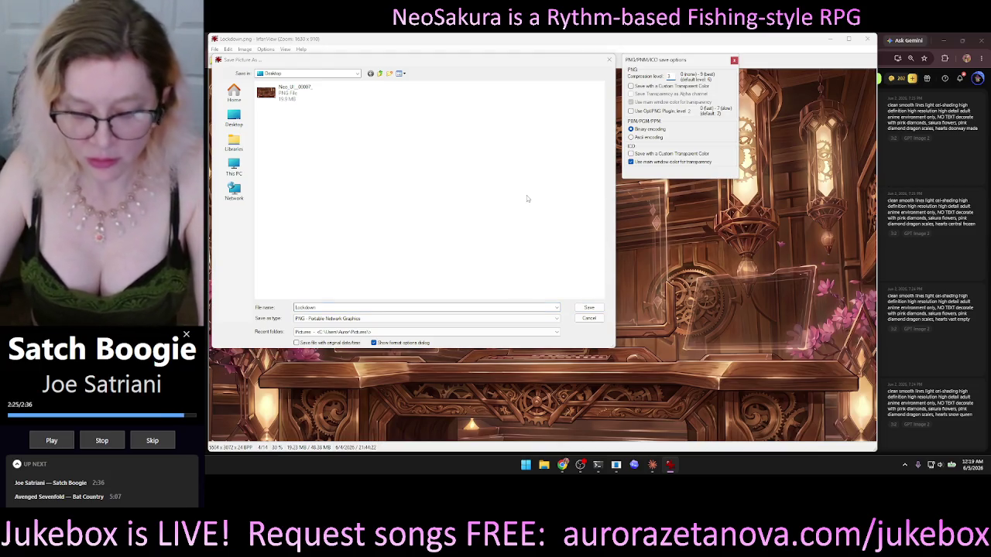
key("BackSpace")
type("4")
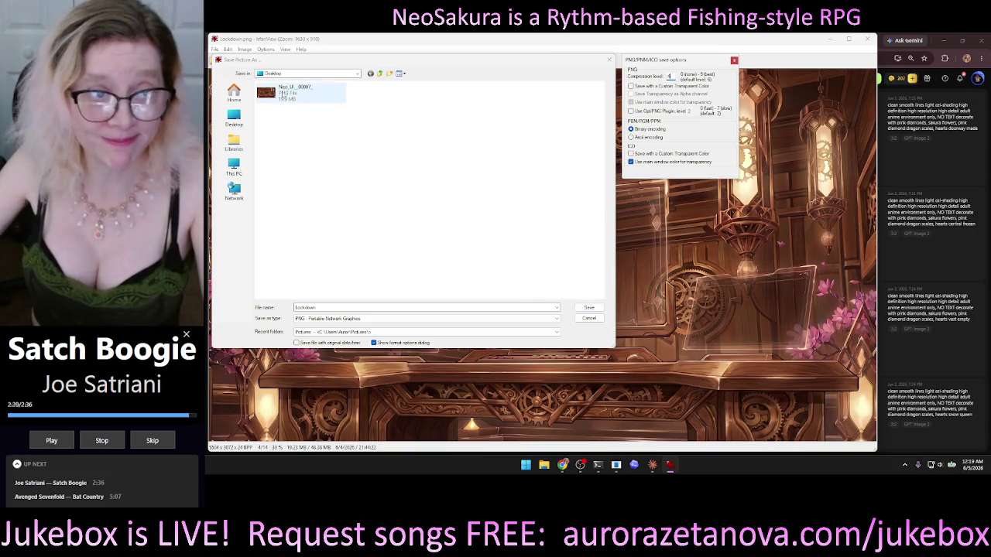
double_click(285, 93)
left_click(624, 278)
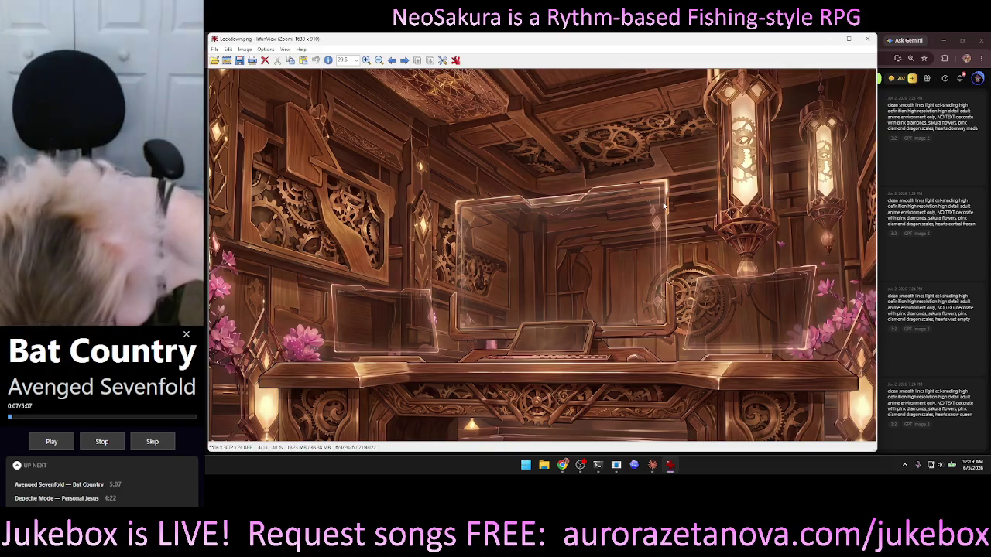
left_click(831, 40)
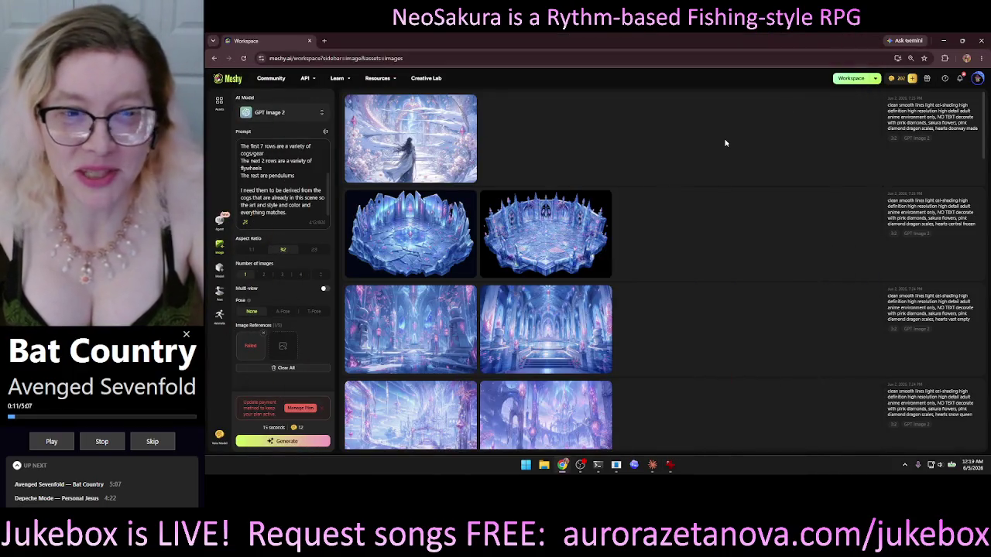
- Clear the failed reference, re-upload Neo_UI_00007_ from the Desktop, and remove it after it fails again
left_click(263, 333)
left_click(250, 360)
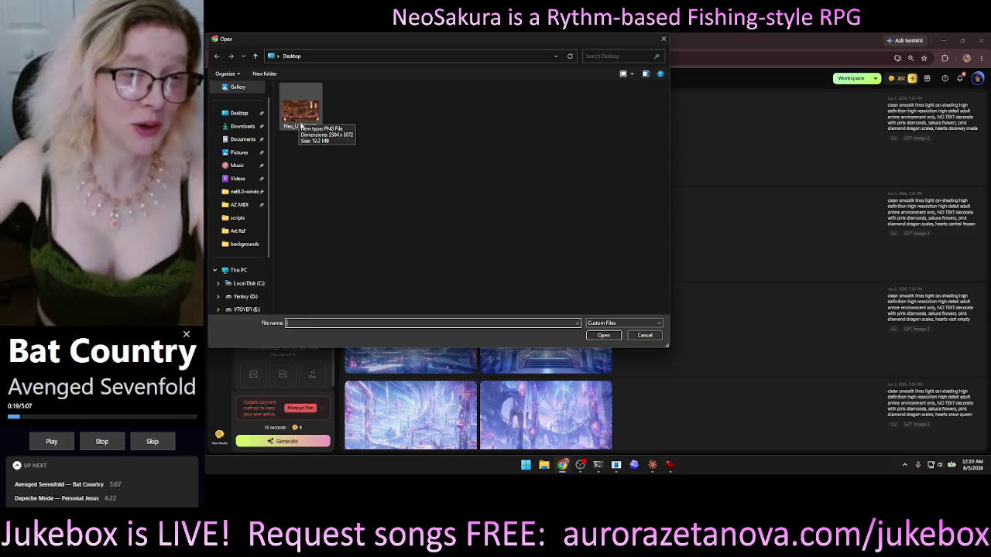
double_click(301, 120)
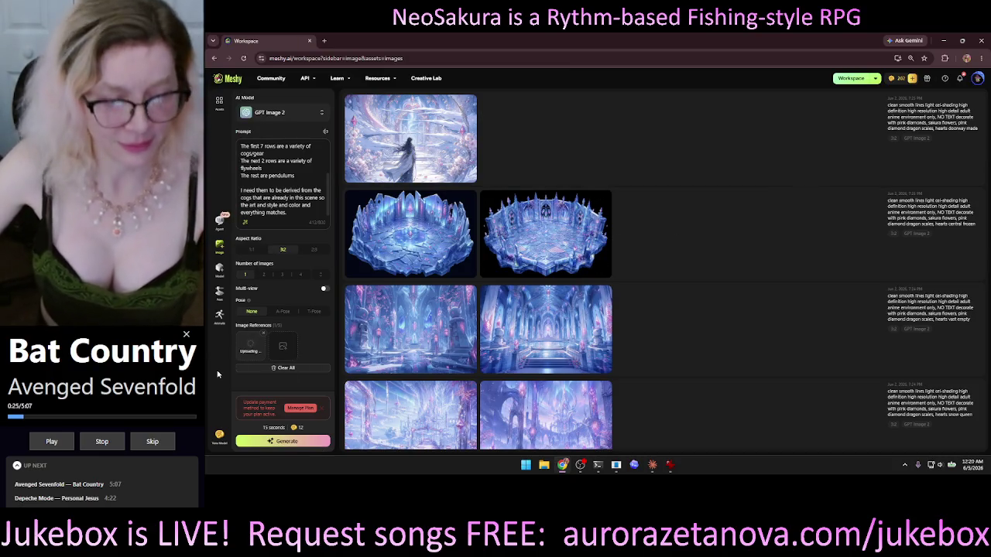
left_click(263, 333)
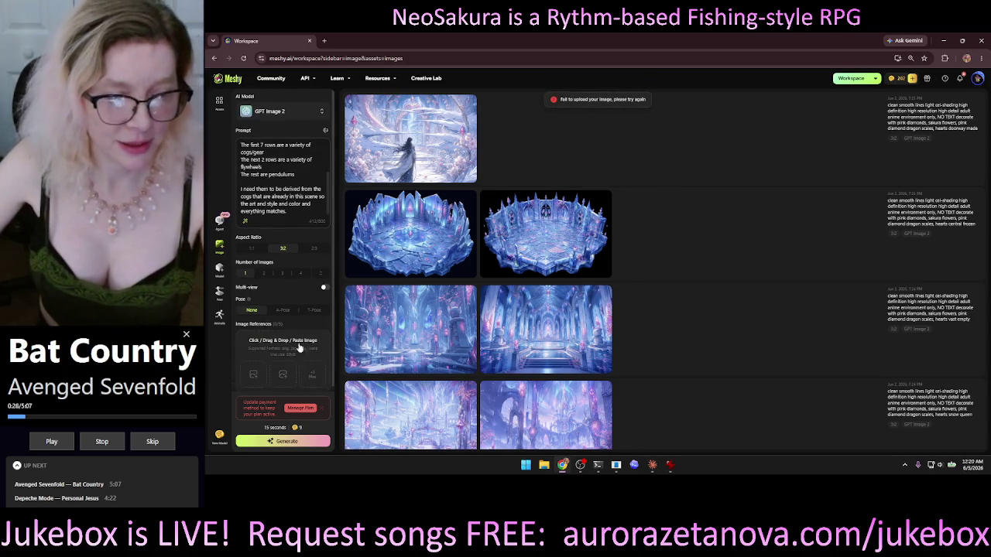
left_click(670, 465)
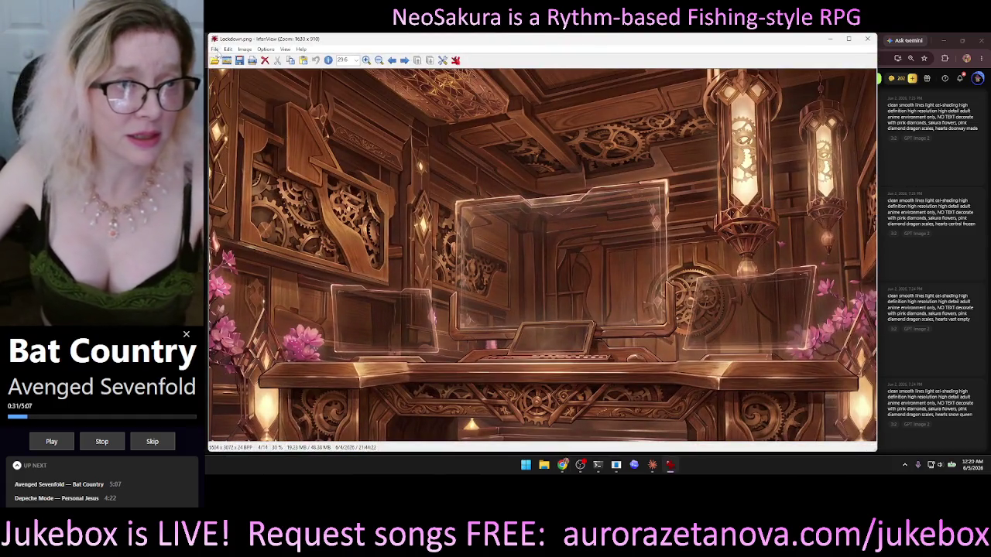
- Save the steampunk room image as Lockdown.png on the Desktop with PNG compression 5
left_click(216, 49)
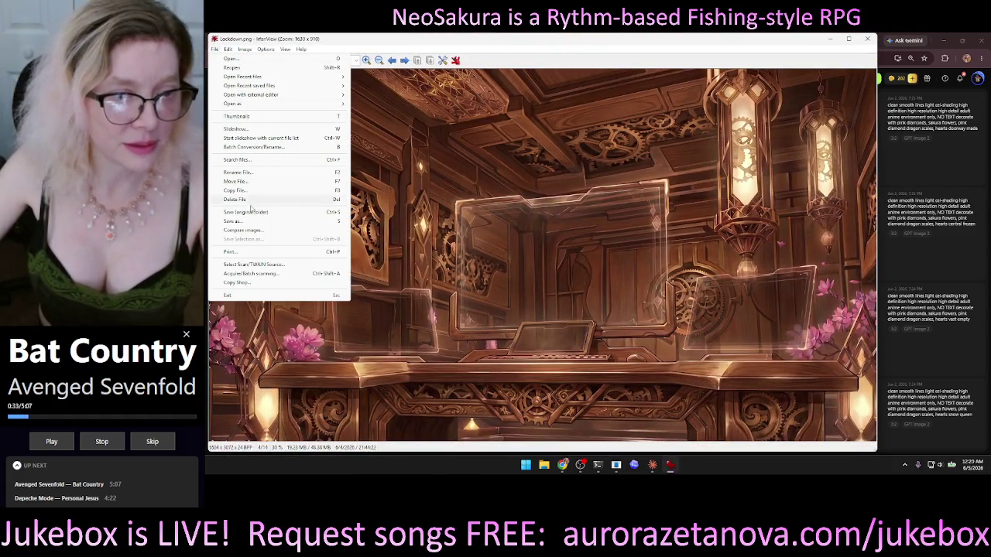
left_click(247, 221)
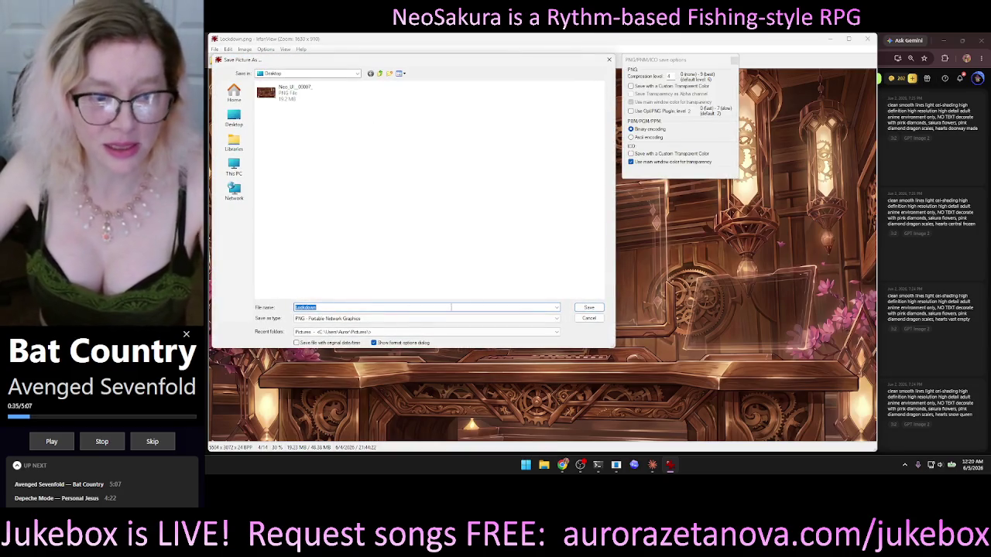
left_click(671, 76)
key("BackSpace")
type("5")
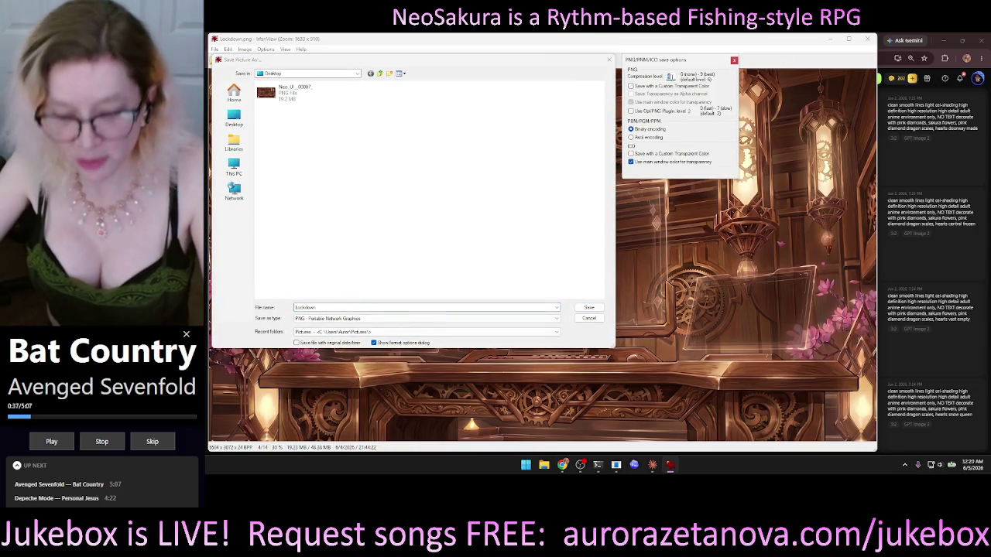
left_click(560, 275)
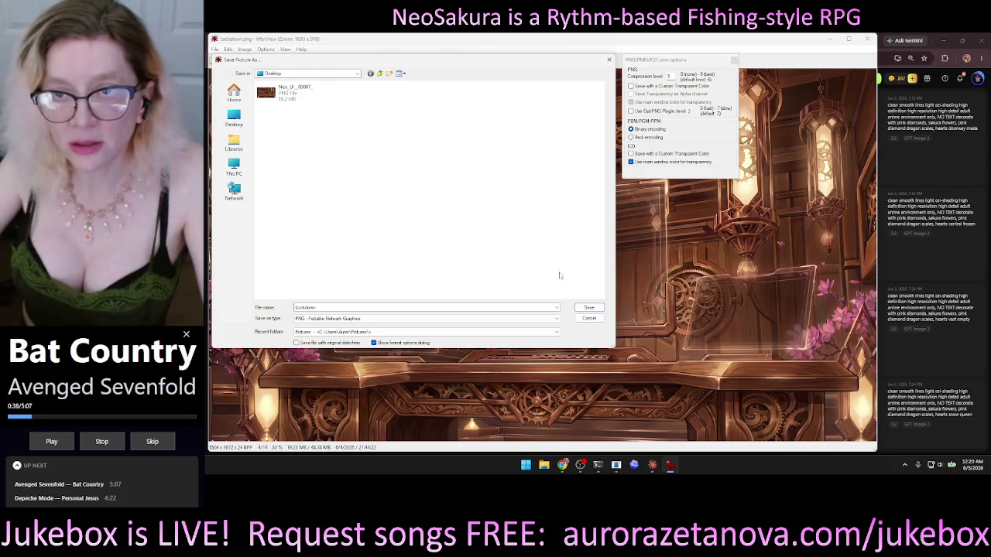
left_click(588, 307)
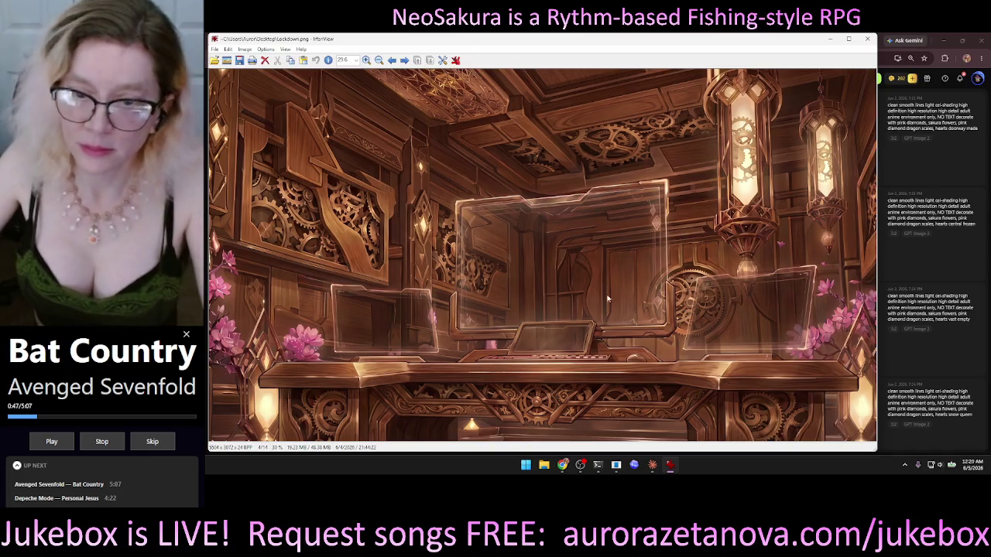
left_click(562, 465)
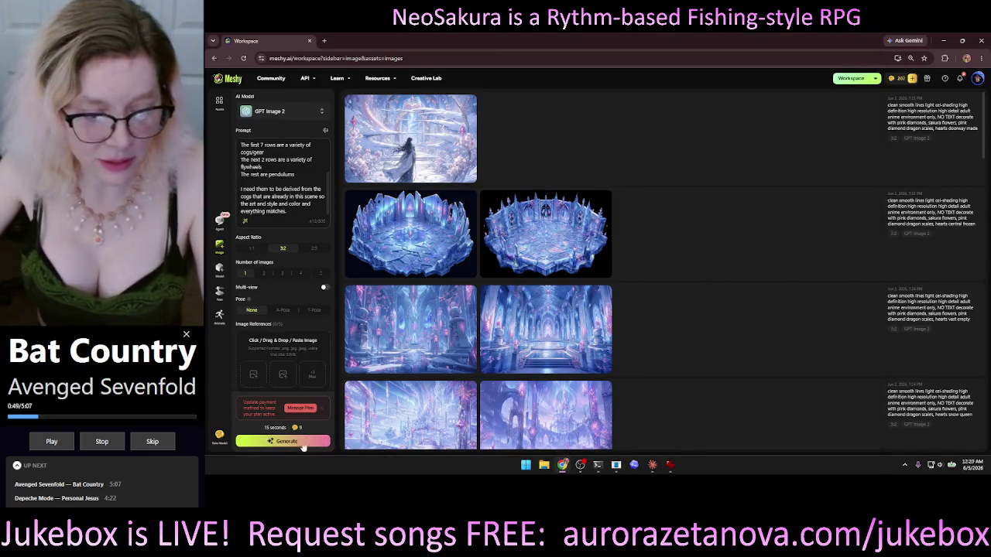
left_click(253, 374)
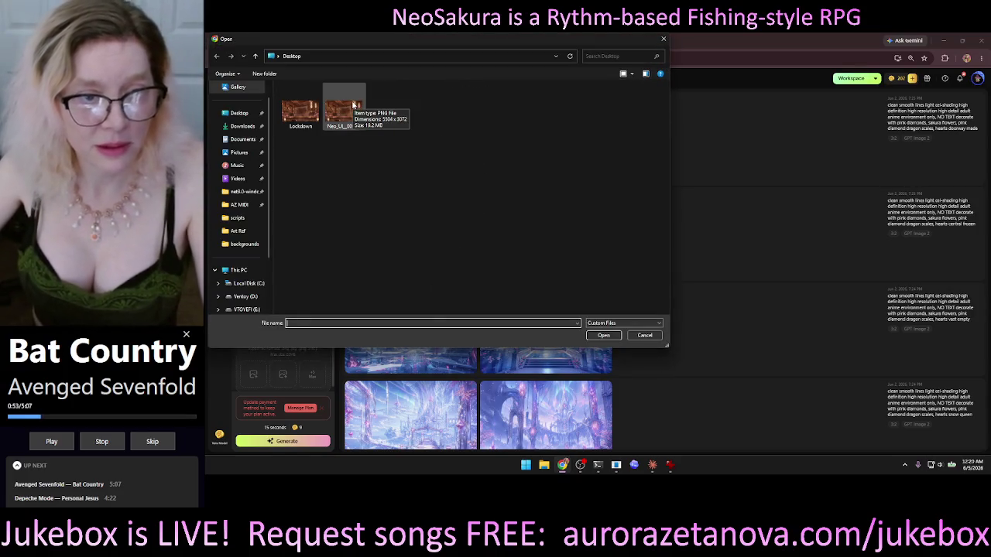
double_click(353, 106)
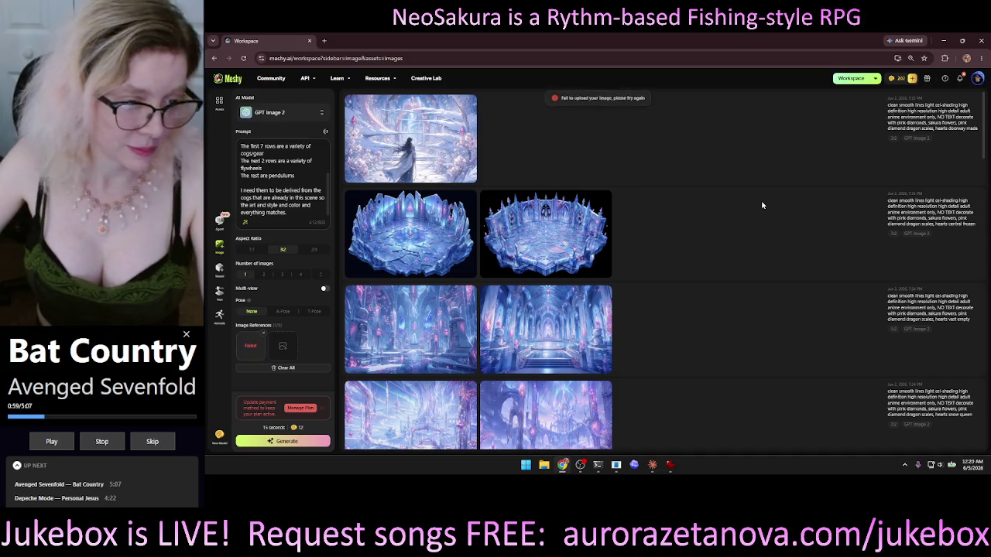
left_click(264, 334)
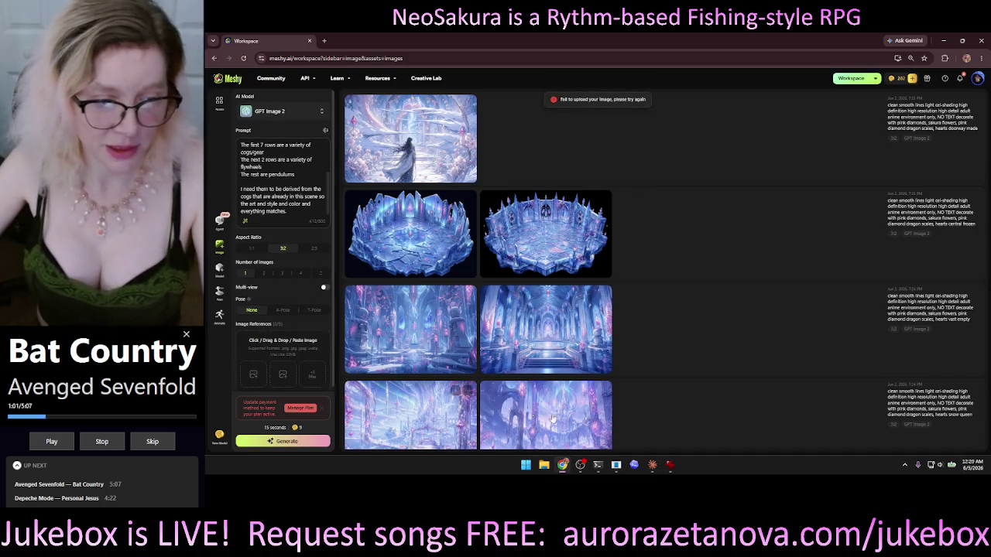
left_click(672, 466)
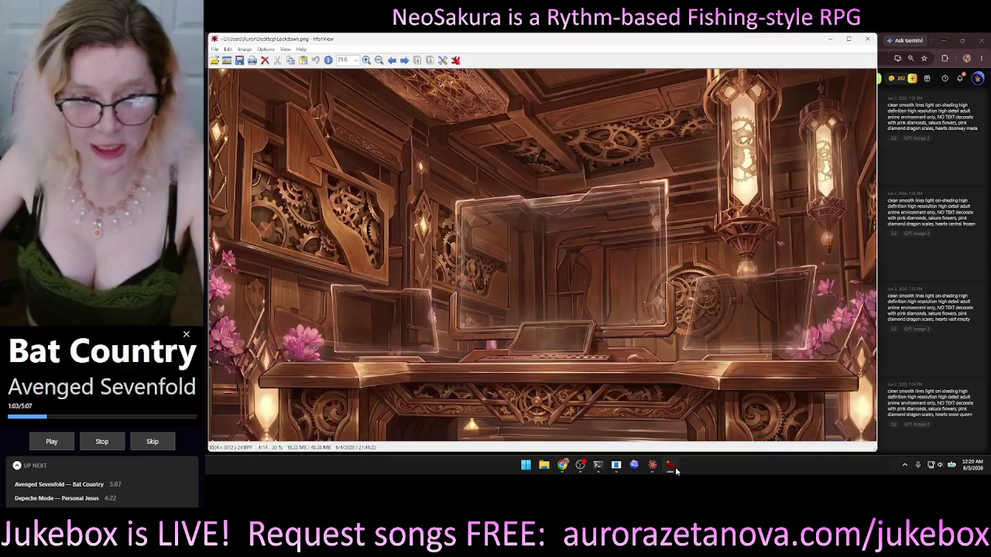
- Re-save the picture over Lockdown with OptiPNG left off, confirming the overwrite
left_click(215, 49)
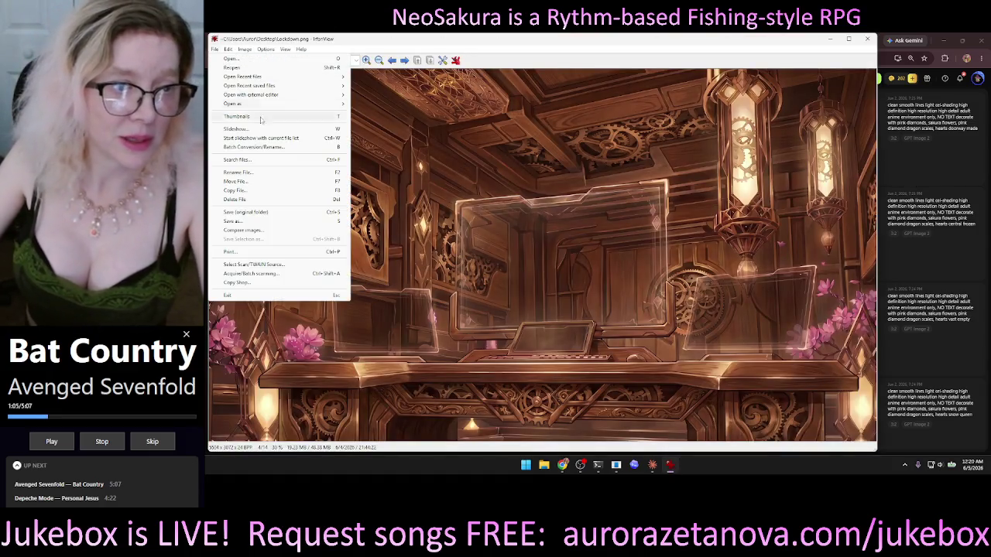
left_click(236, 221)
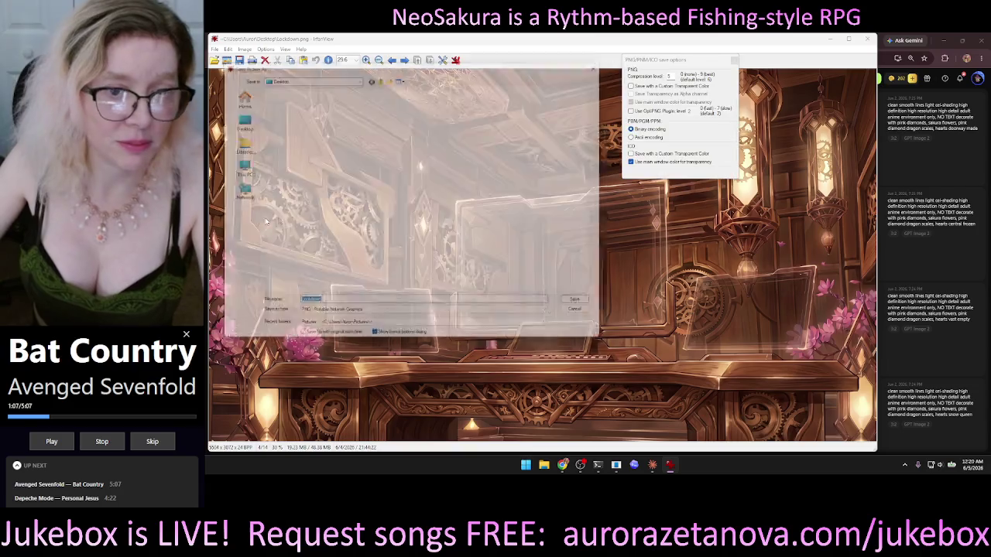
left_click(671, 76)
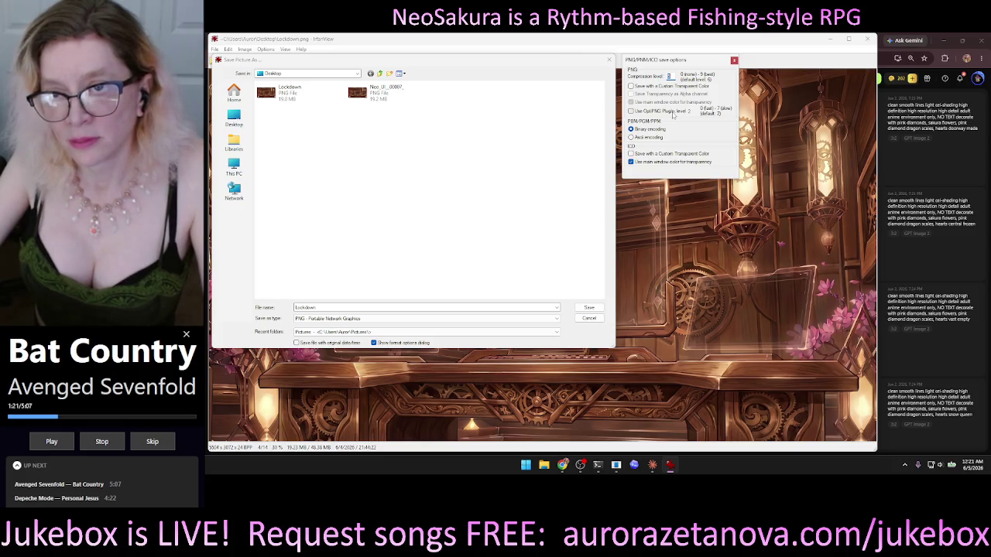
left_click(672, 113)
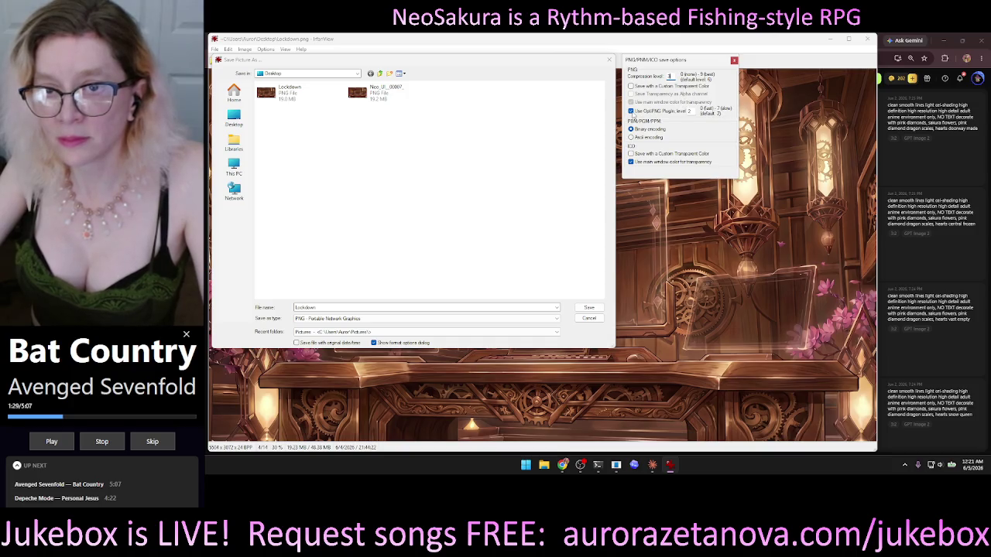
left_click(631, 111)
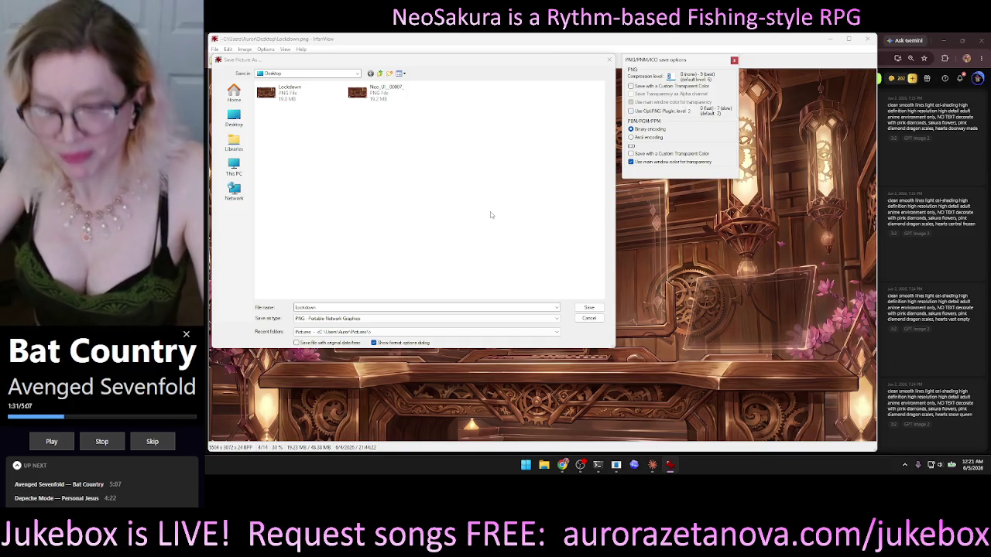
left_click(452, 236)
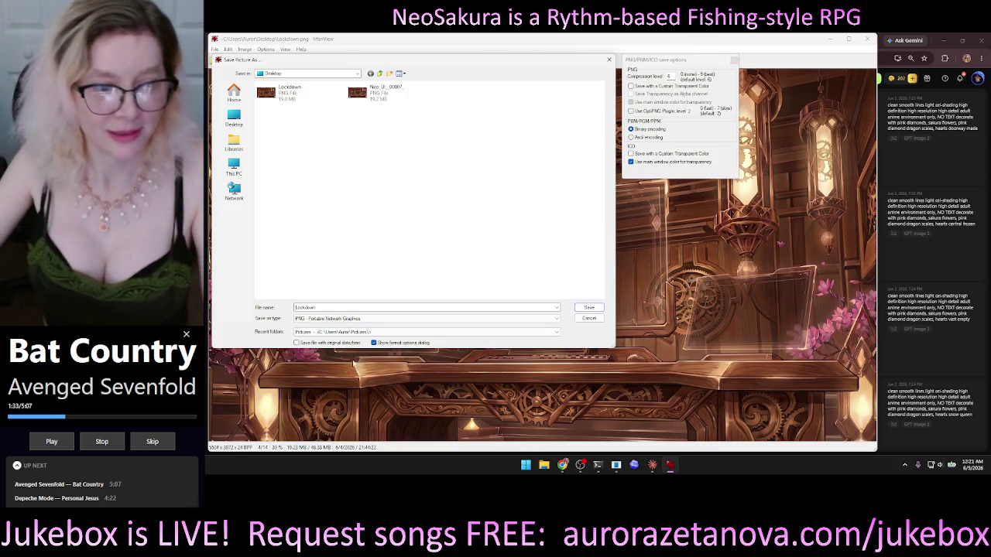
left_click(583, 309)
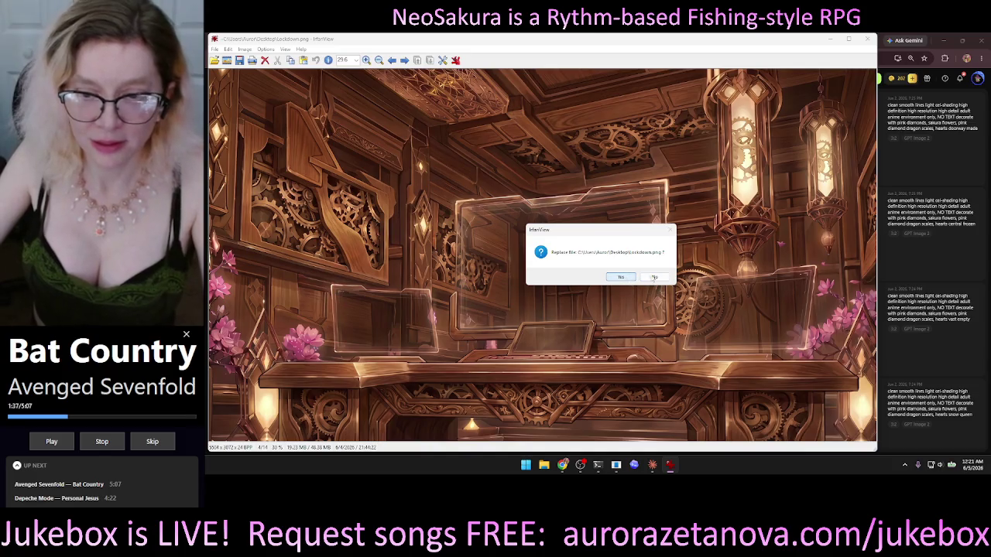
left_click(621, 277)
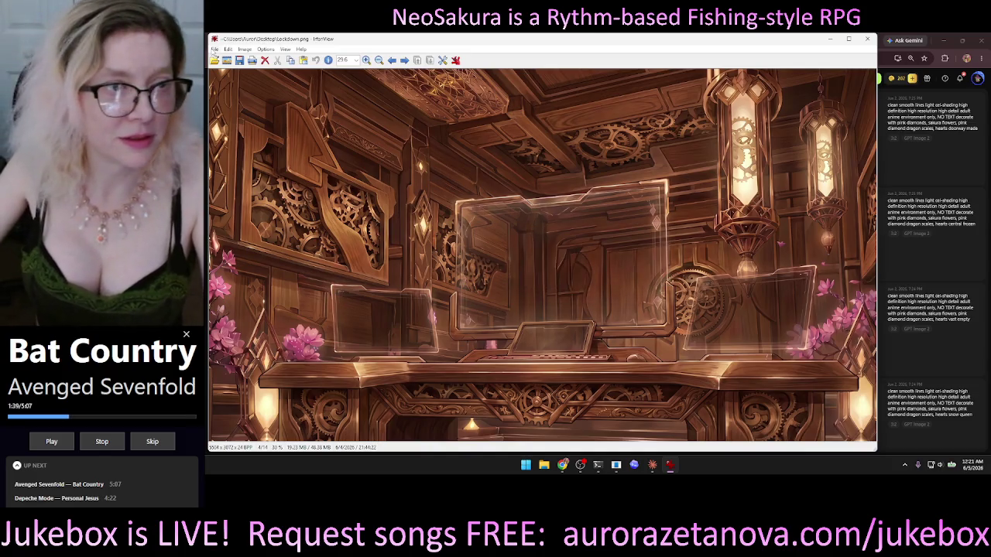
- Cancel a second Save as and reload the Lockdown picture from Downloads
left_click(214, 49)
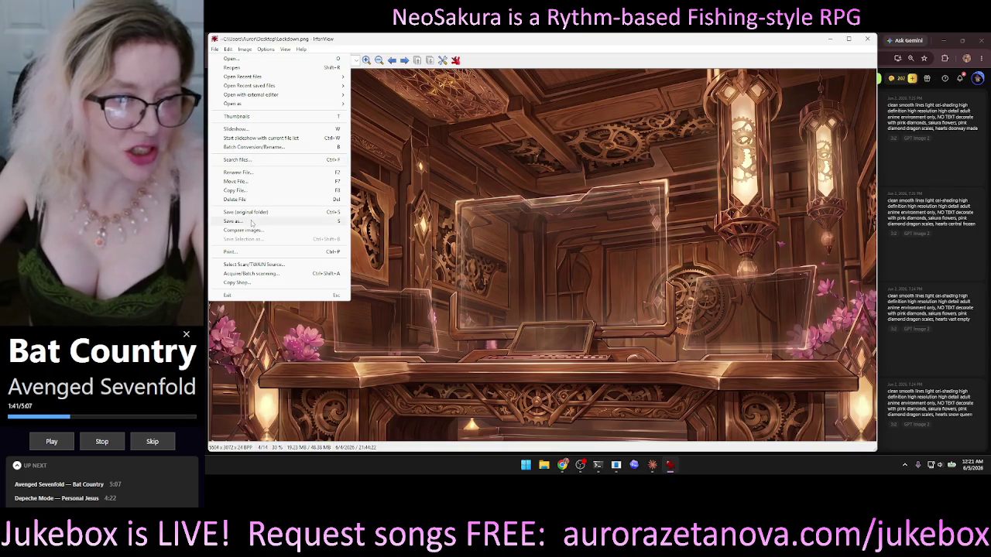
left_click(251, 222)
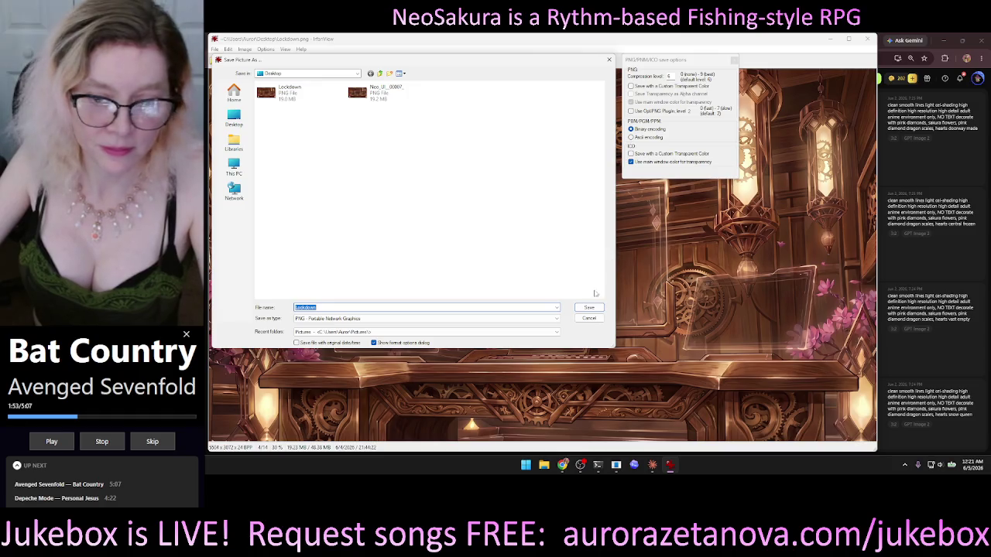
left_click(588, 318)
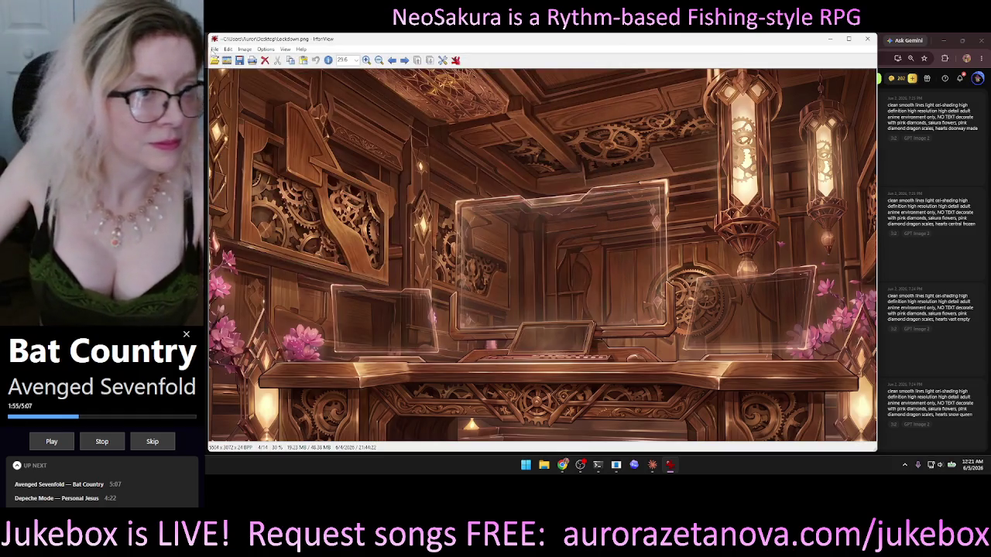
left_click(215, 49)
left_click(256, 58)
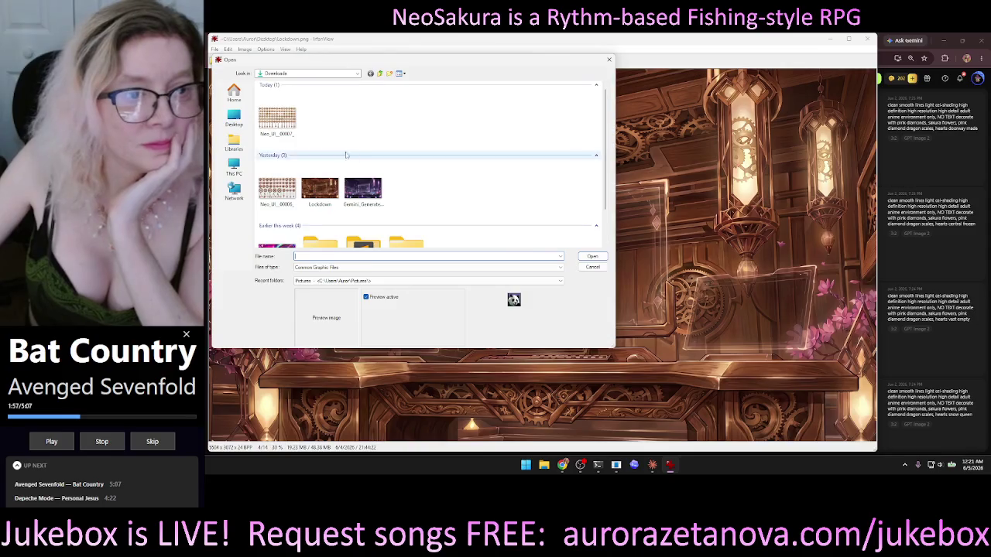
double_click(326, 188)
- Save a Desktop copy named Lockdown2 and close IrfanView
left_click(214, 49)
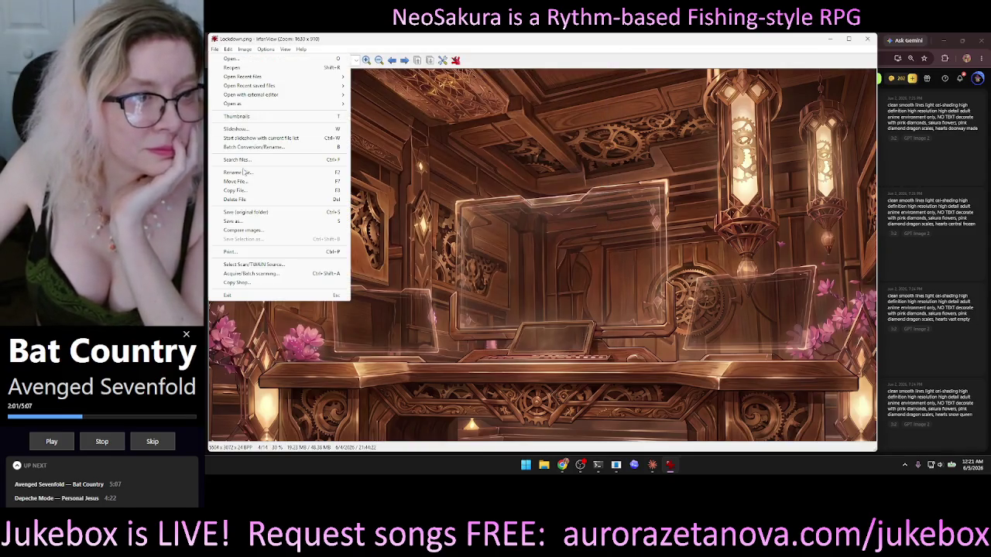
left_click(233, 221)
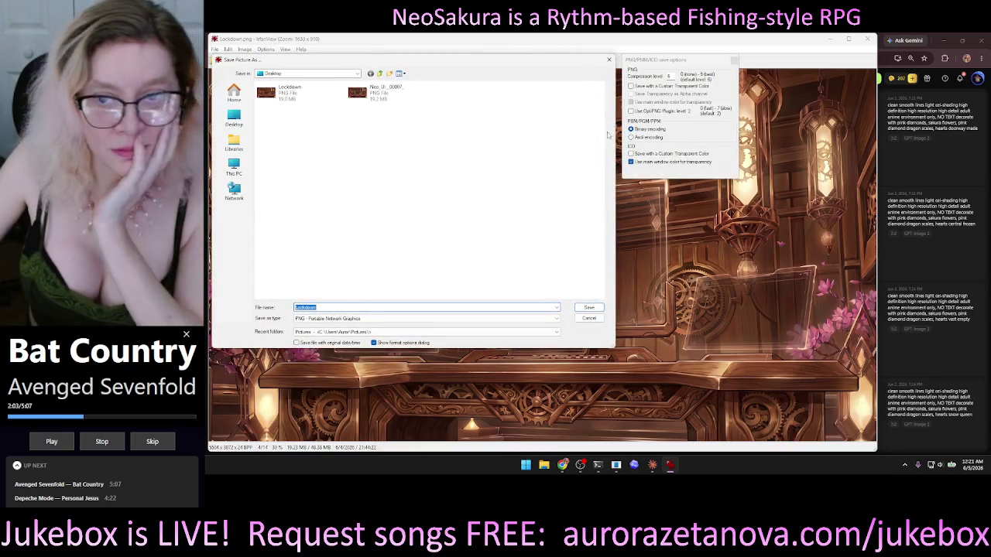
left_click(292, 92)
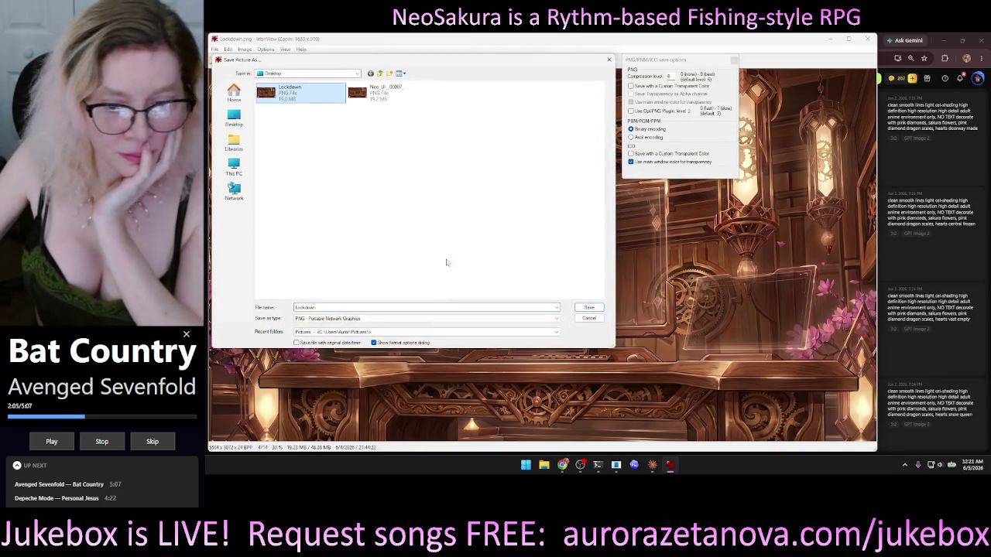
left_click(361, 308)
left_click(361, 308)
type("2")
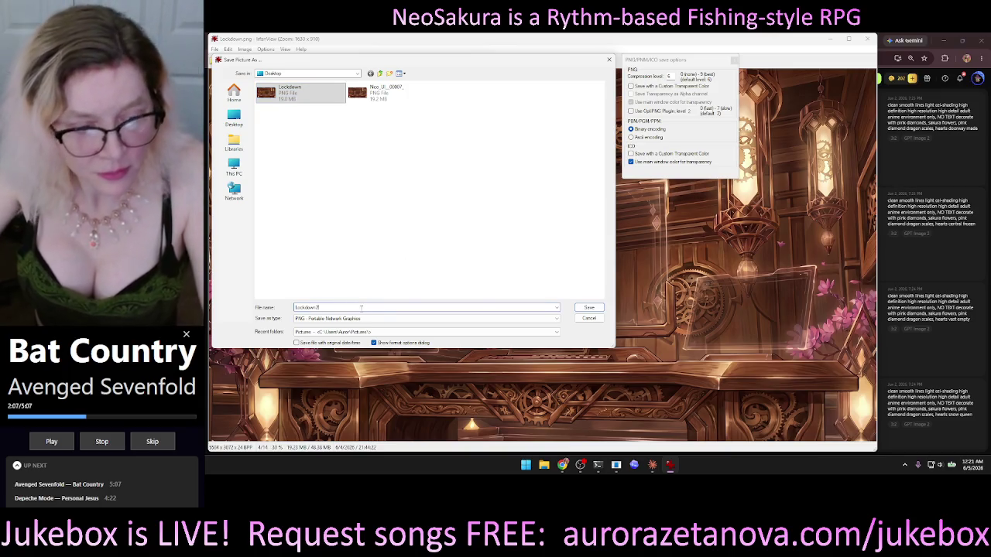
left_click(590, 308)
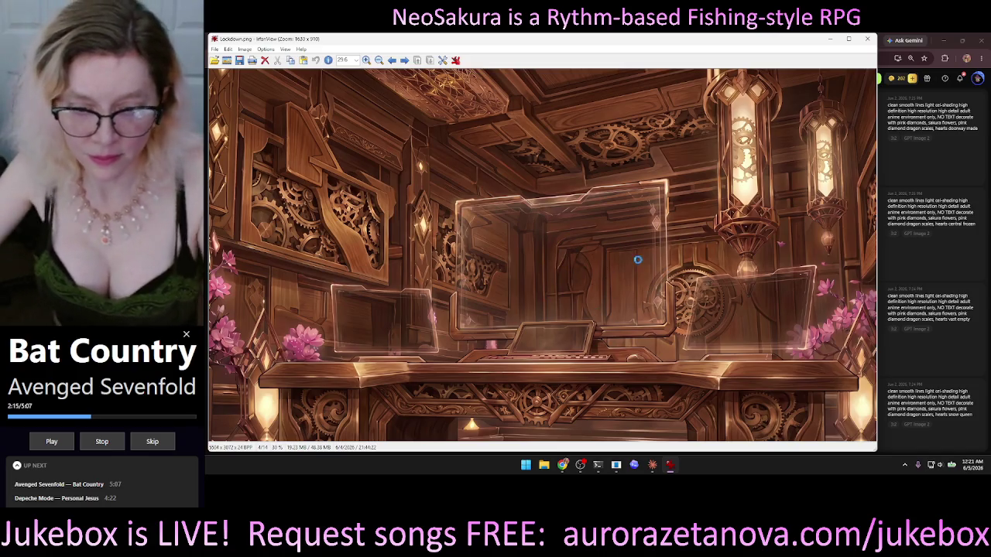
key("Escape")
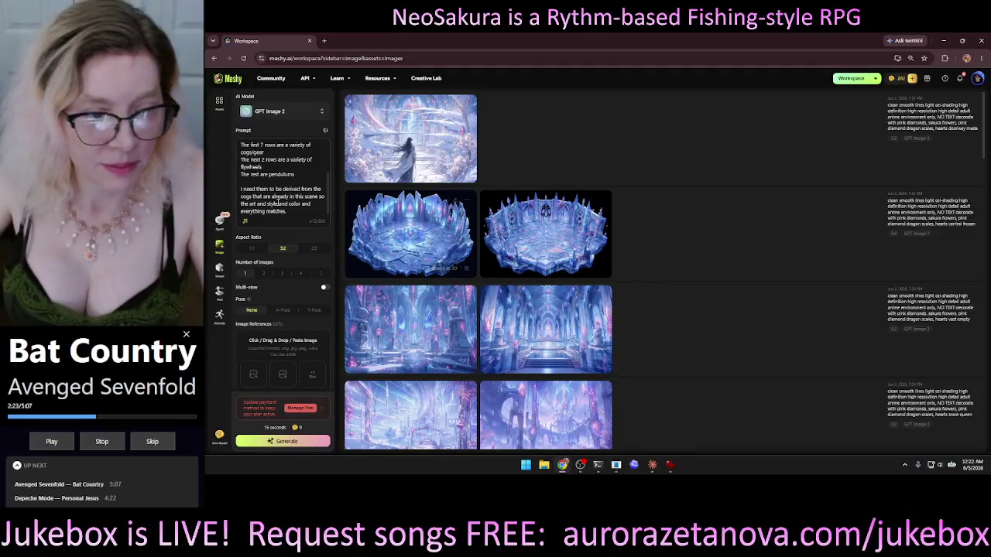
- Attach Lockdown2 as the image reference and generate the bronze cog, flywheel and pendulum sprite sheet
left_click(254, 375)
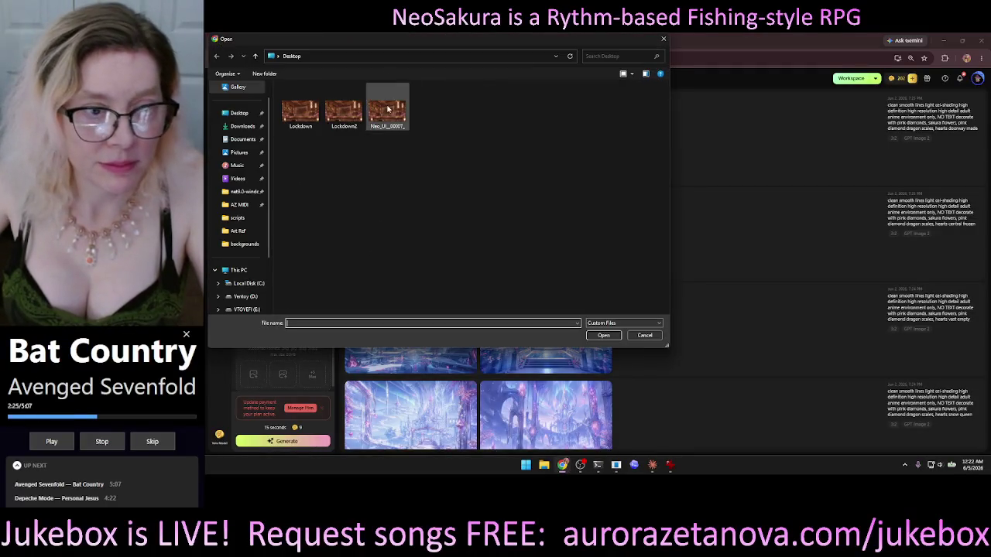
double_click(345, 117)
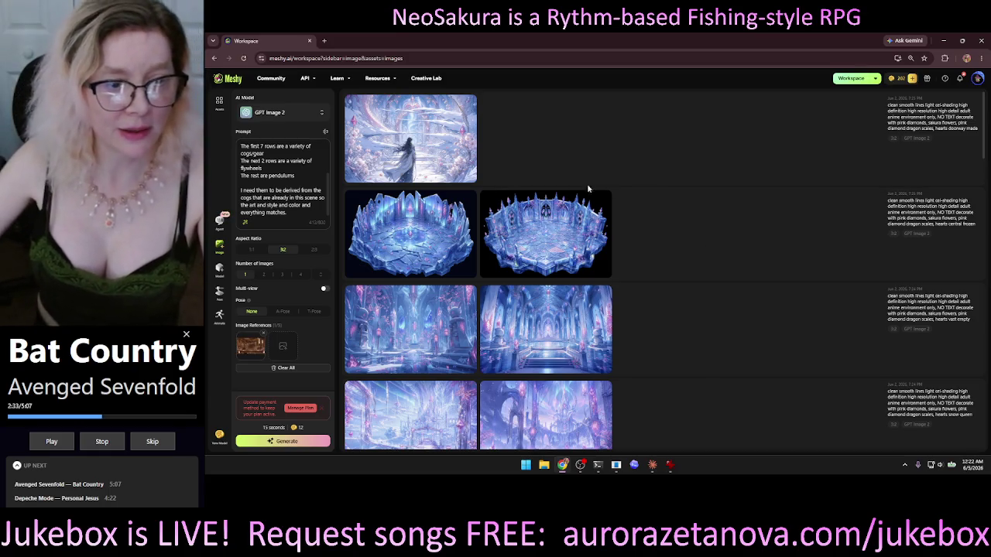
left_click(328, 208)
scroll(328, 209, "up", 2)
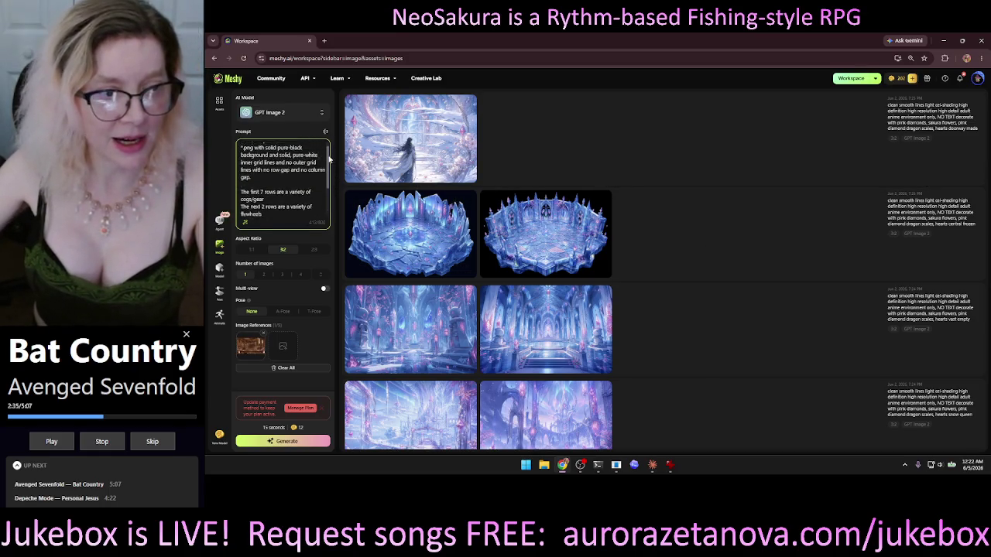
scroll(328, 212, "down", 2)
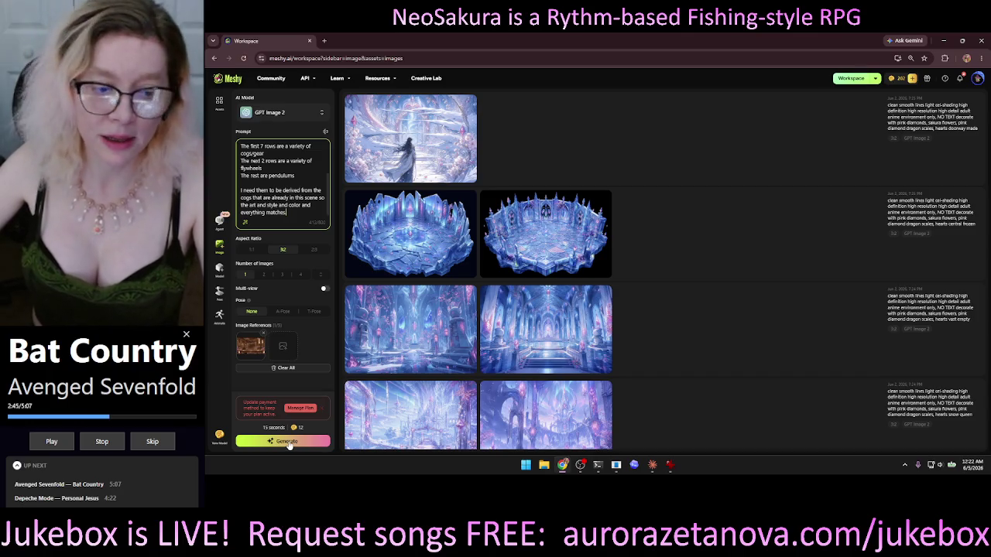
left_click(289, 447)
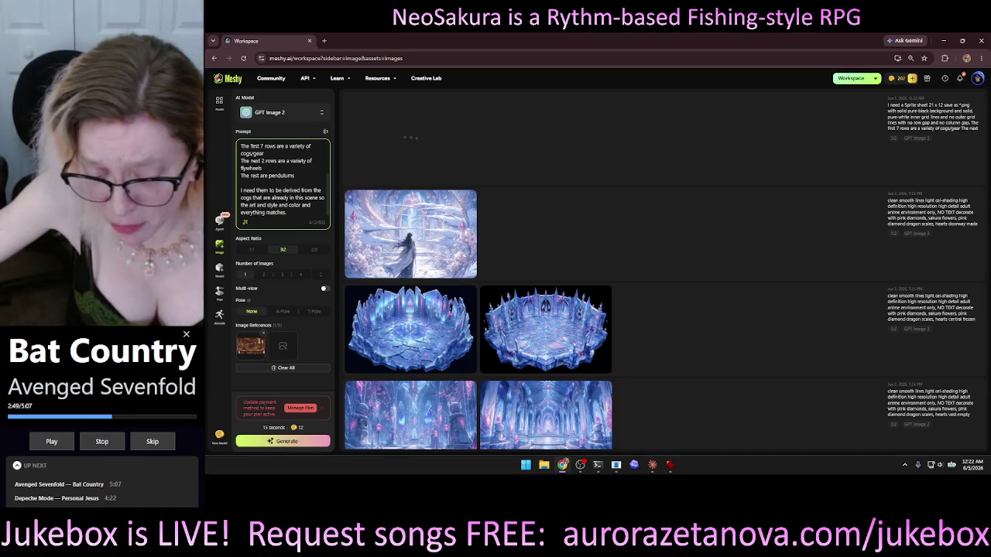
key("alt+Tab")
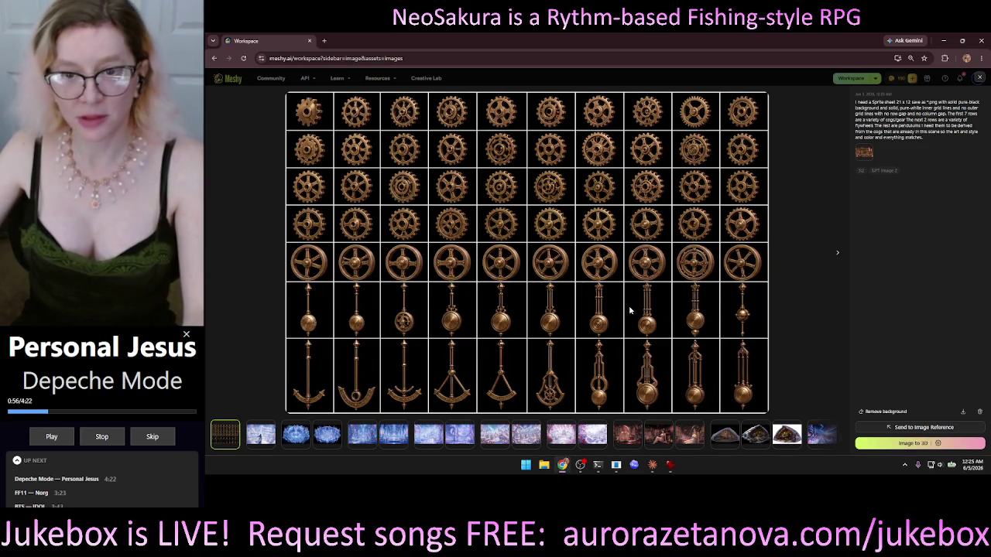
- Download the generated sprite sheet as a Meshy_AI PNG, then close Chrome
right_click(685, 313)
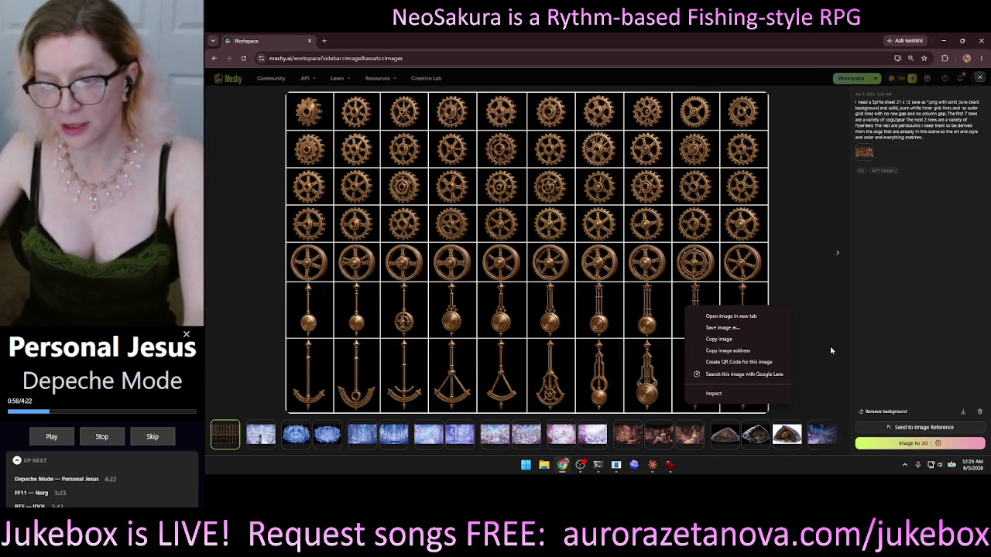
left_click(891, 296)
left_click(962, 412)
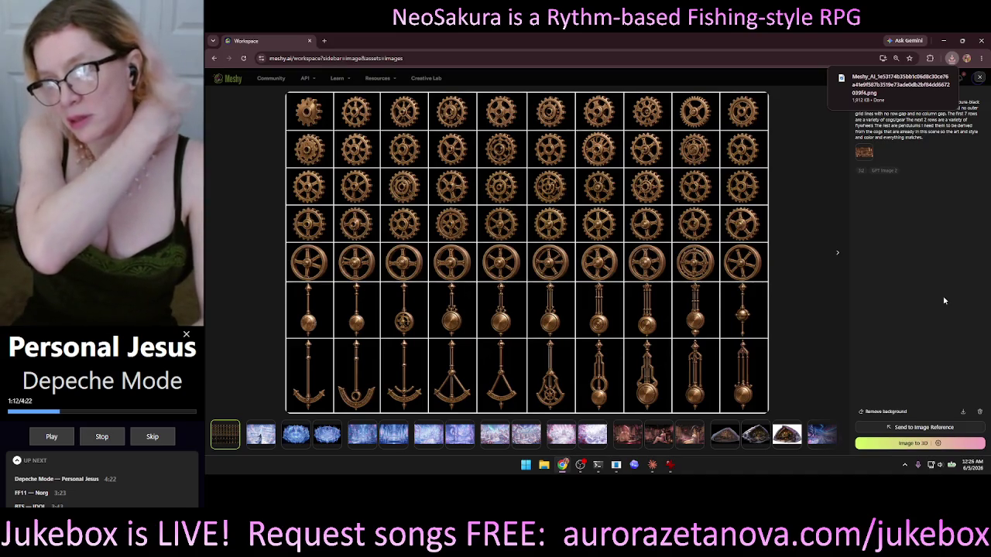
left_click(981, 40)
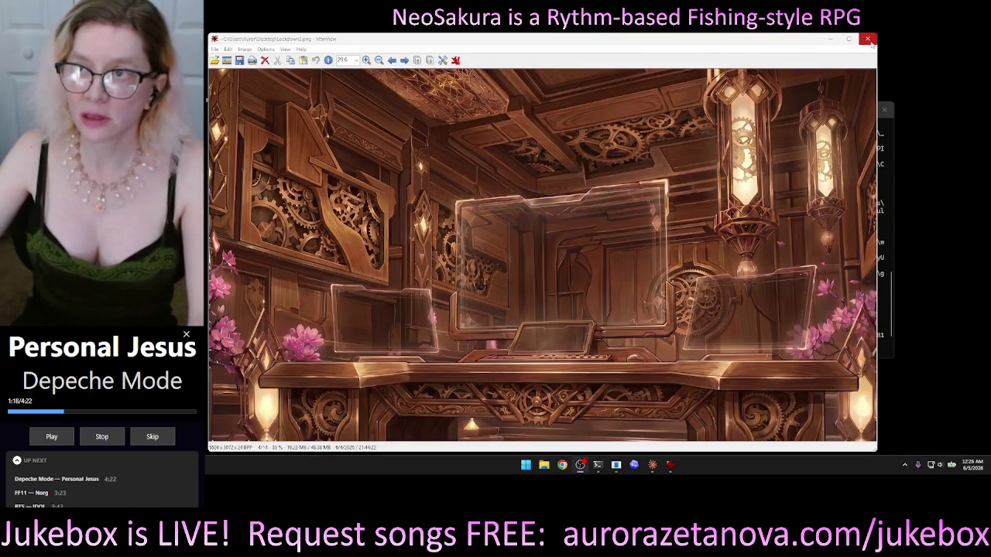
- Close IrfanView and reopen ComfyUI at 127.0.0.1:8188 in the browser, then minimize it
left_click(867, 39)
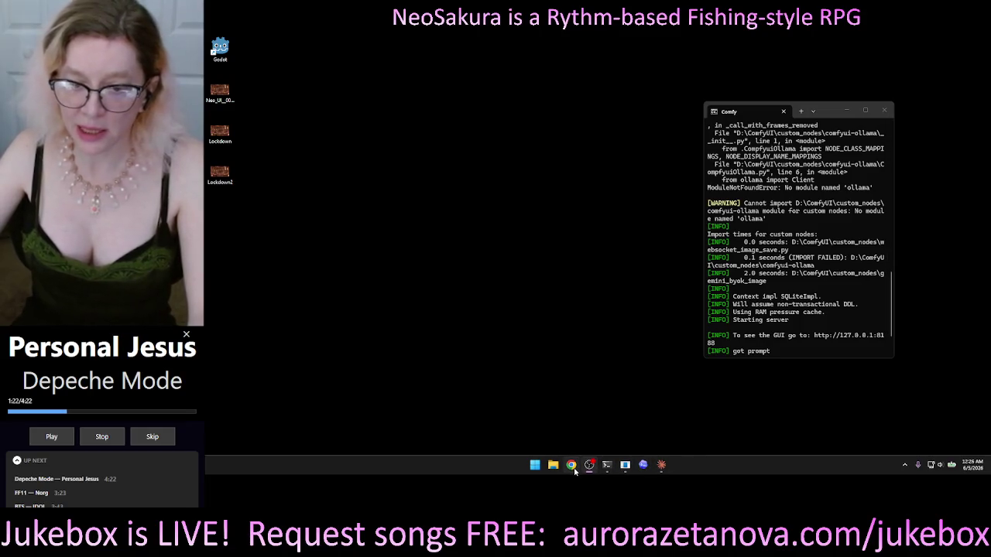
left_click(856, 338, "ctrl")
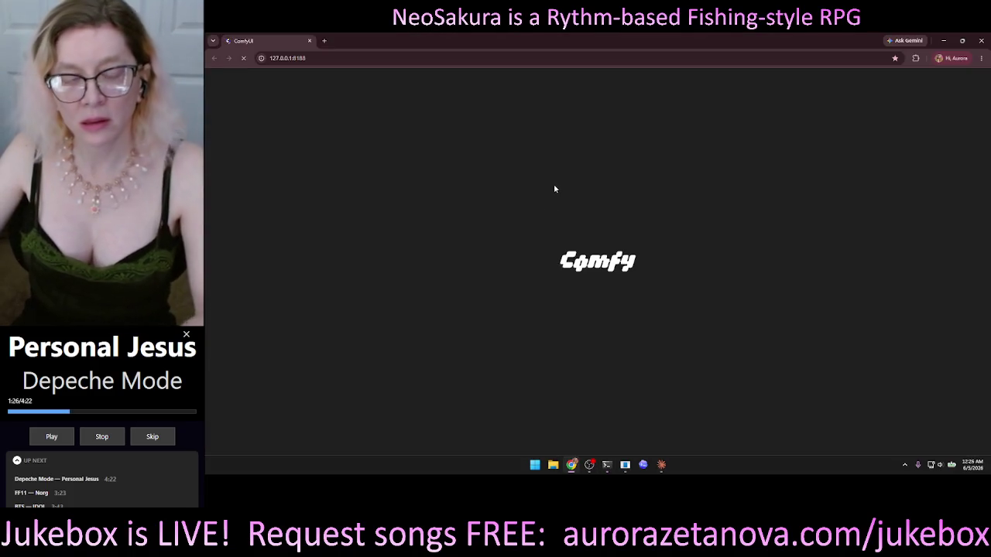
left_click(944, 41)
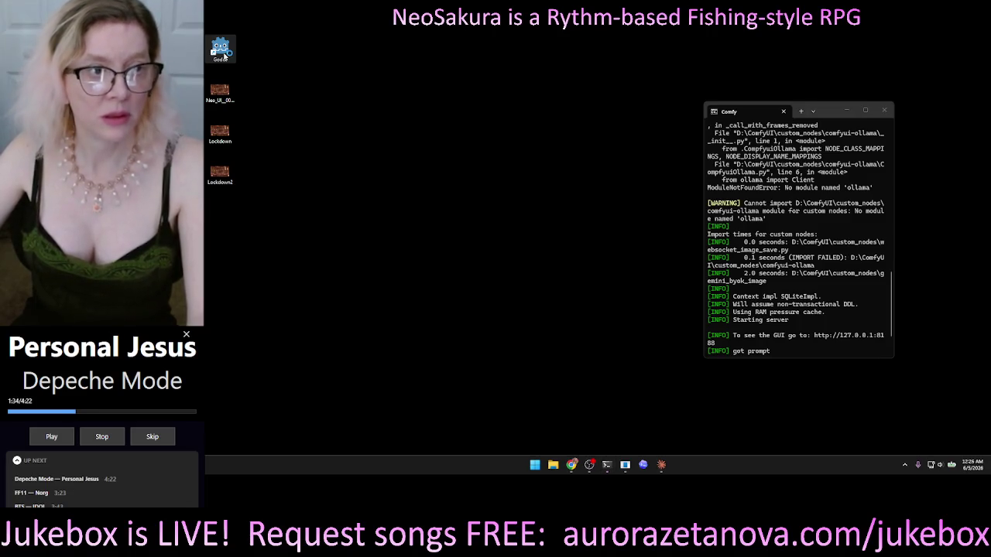
- Launch and close the Godot project manager, restore Chrome, and open a new tab
double_click(221, 52)
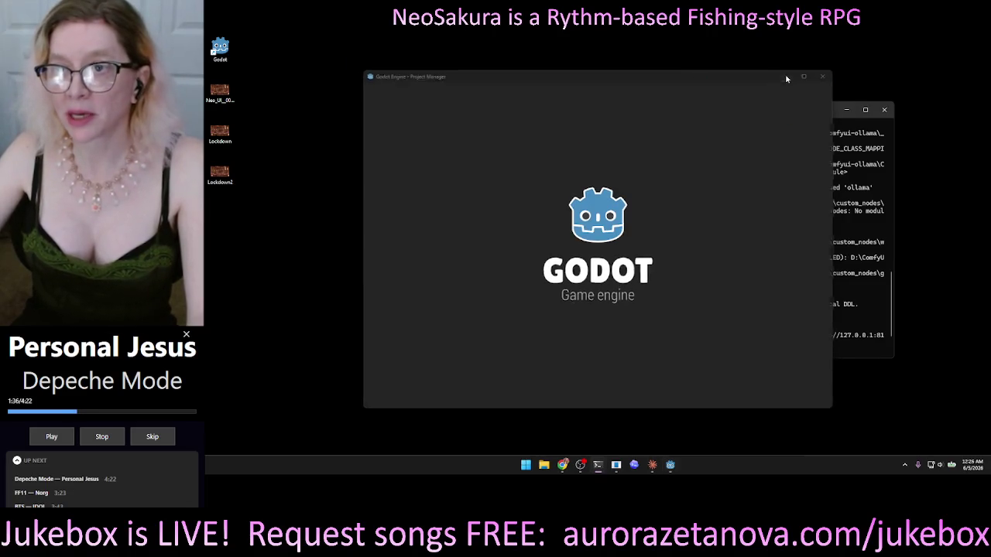
left_click(786, 78)
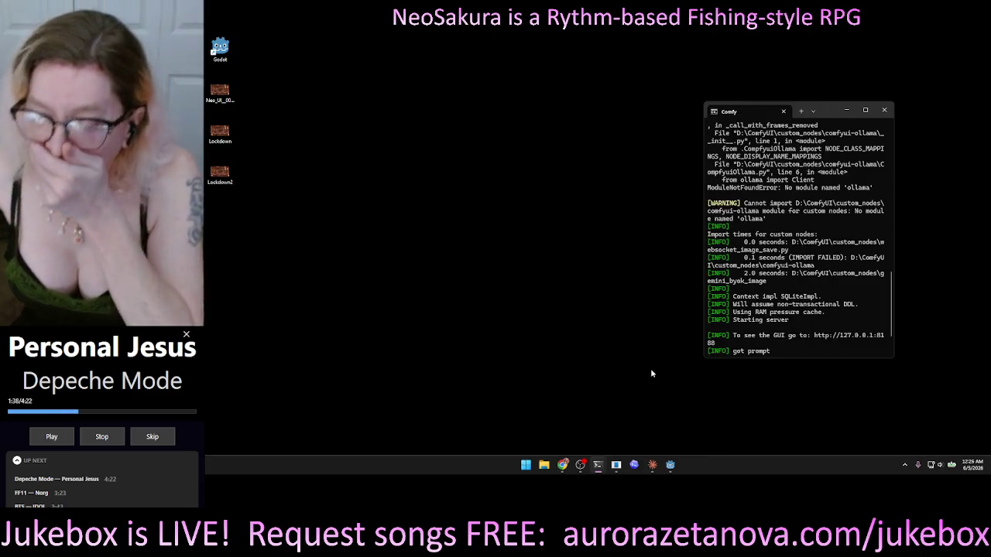
left_click(562, 468)
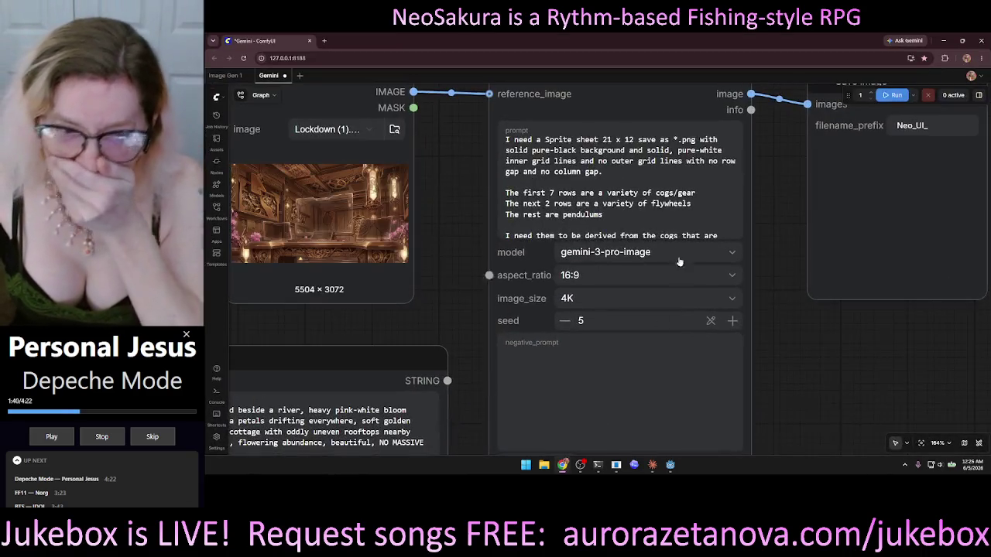
left_click(323, 41)
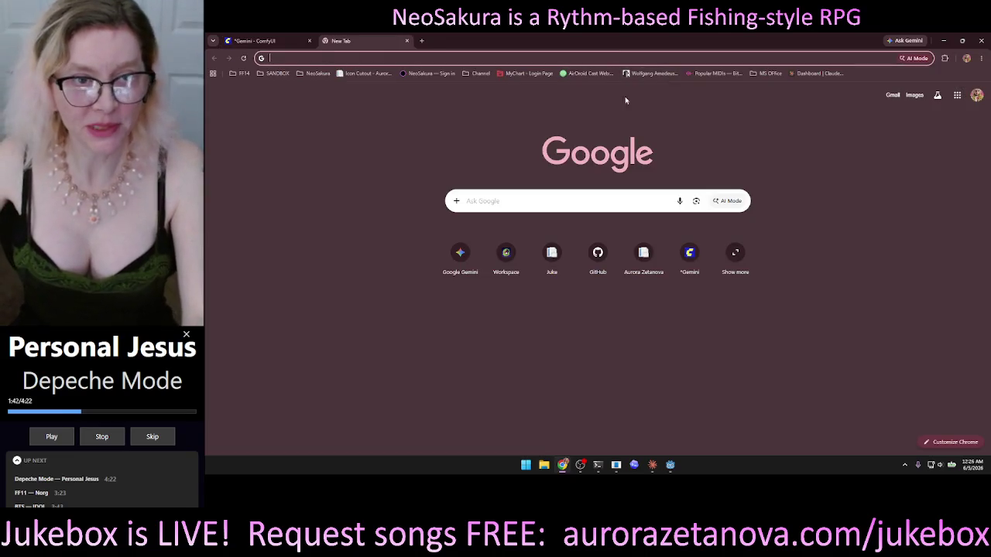
- Drag the Meshy_AI sprite sheet PNG from Downloads onto the Icon Cutout page as the source image
left_click(365, 73)
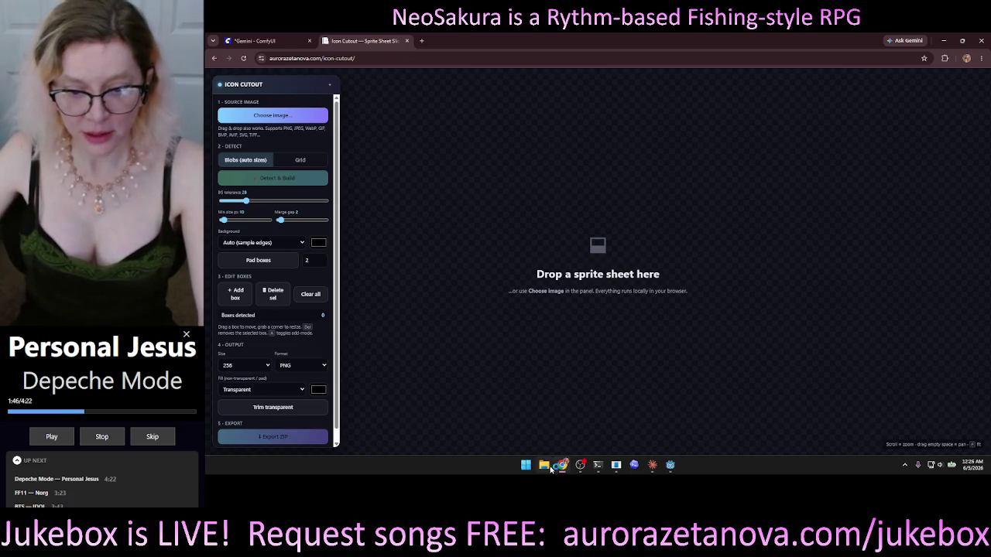
left_click(544, 465)
left_click_drag(520, 71, 723, 64)
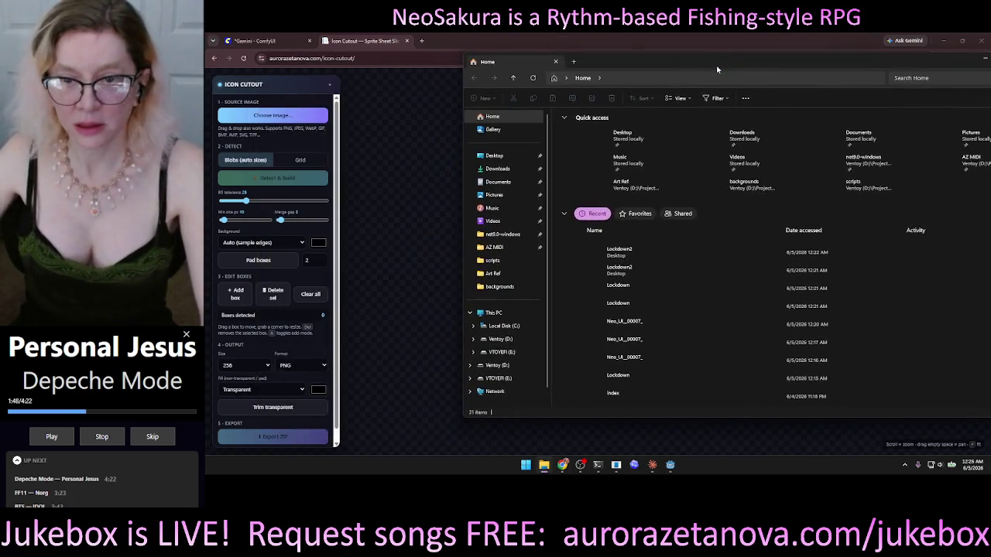
left_click(498, 169)
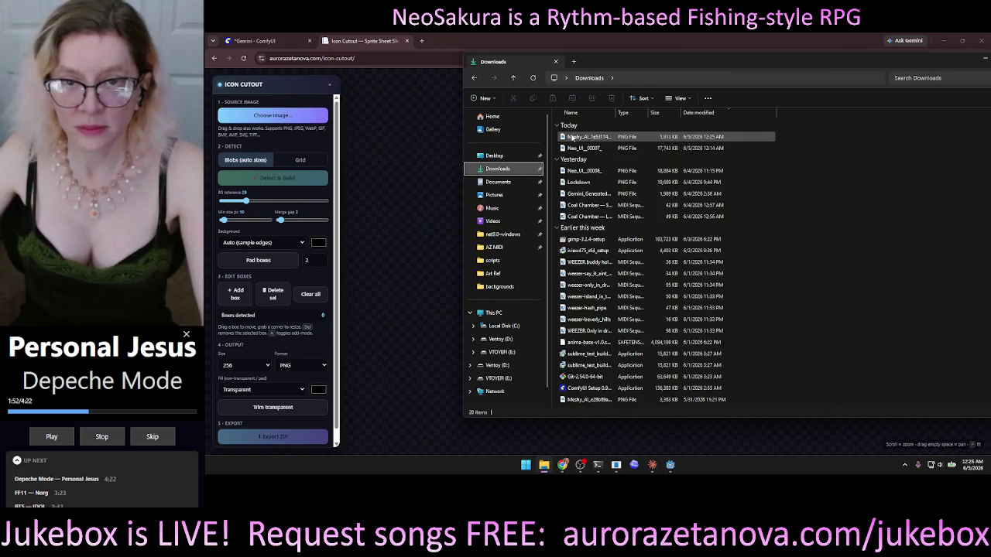
left_click_drag(572, 138, 403, 171)
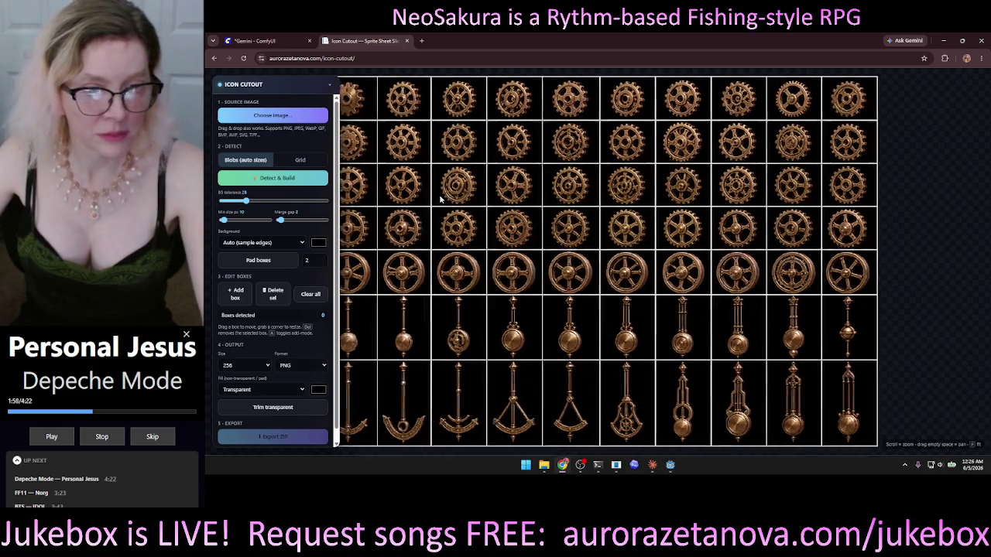
- Run Blobs detection on the sprite sheet, which finds only 8 boxes, and clear them
scroll(440, 199, "down", 4)
scroll(511, 207, "up", 2)
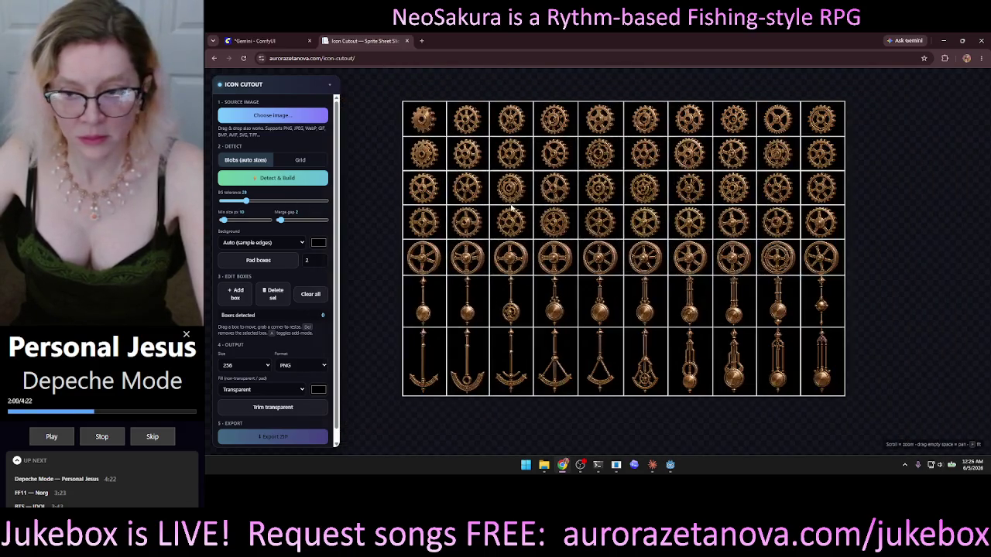
left_click(288, 180)
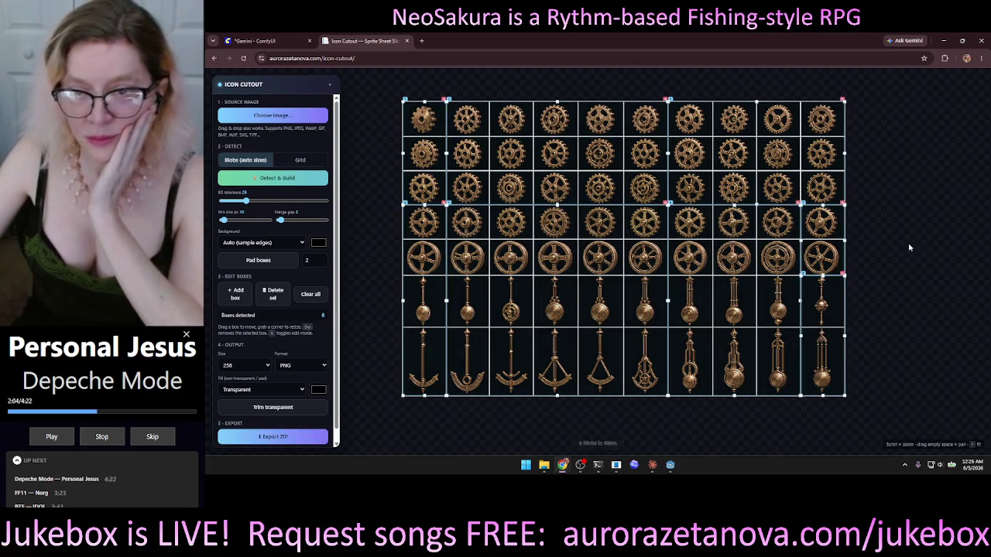
scroll(894, 232, "up", 2)
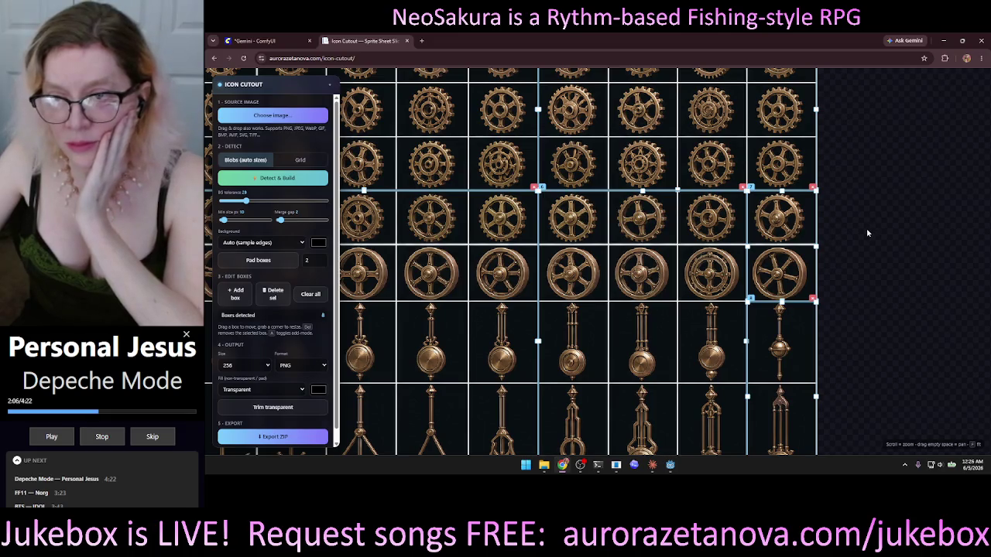
scroll(891, 228, "up", 1)
scroll(892, 227, "down", 4)
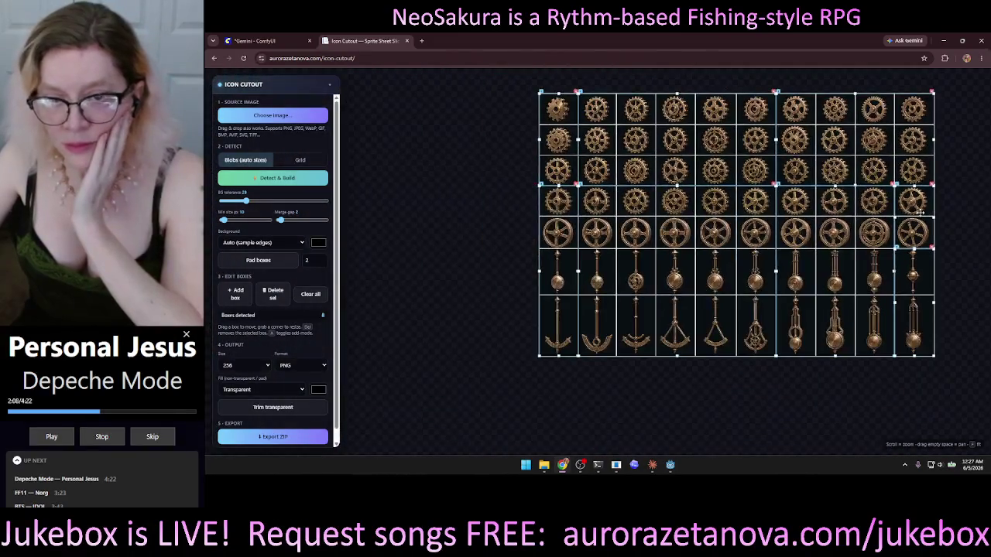
scroll(920, 213, "up", 1)
scroll(418, 221, "down", 3)
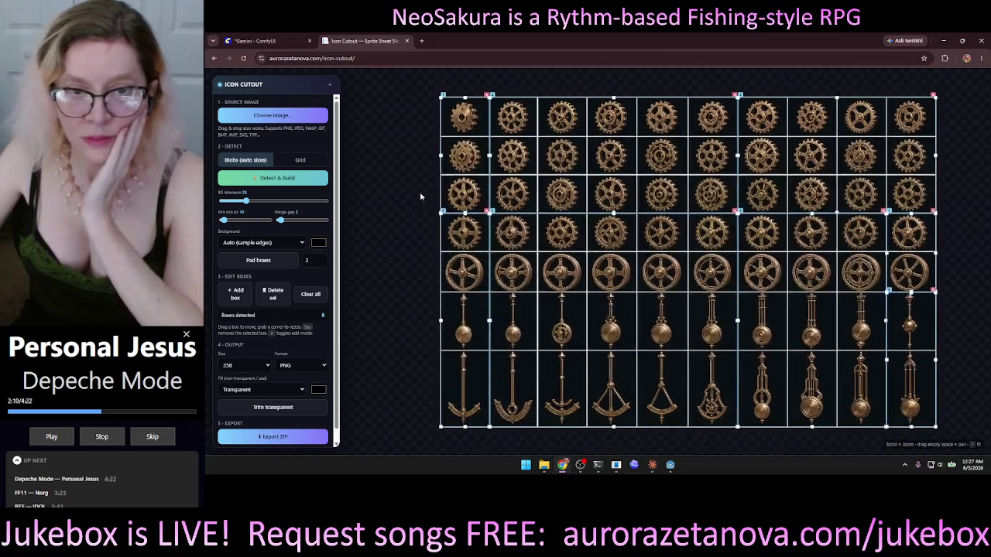
scroll(416, 192, "up", 2)
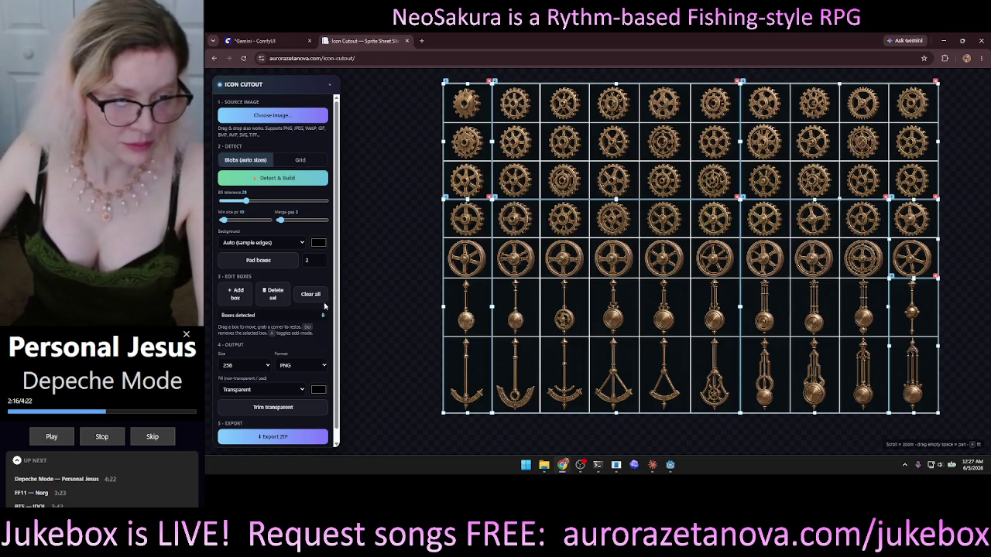
left_click(310, 295)
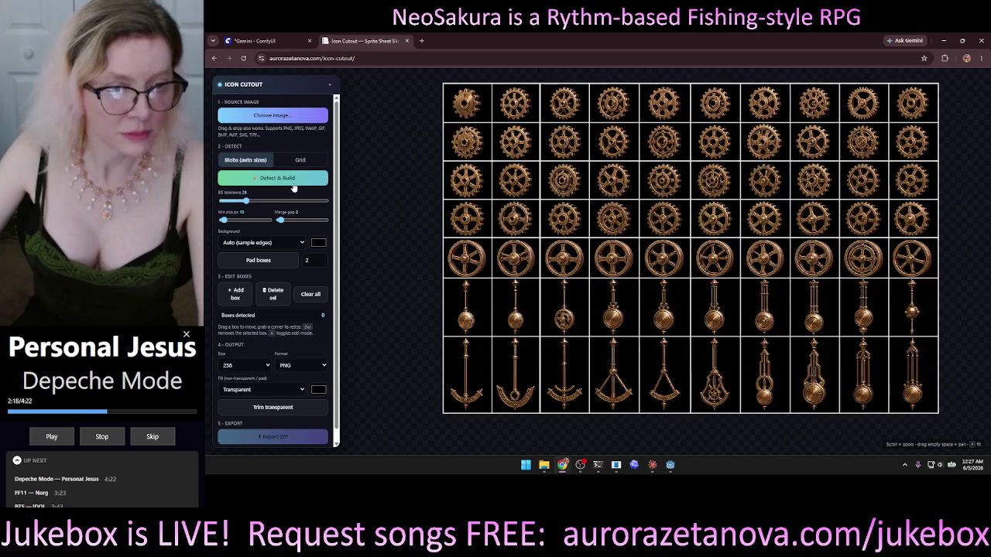
- Rerun and clear detection, then build an 11×7 Grid of 77 boxes
left_click(295, 181)
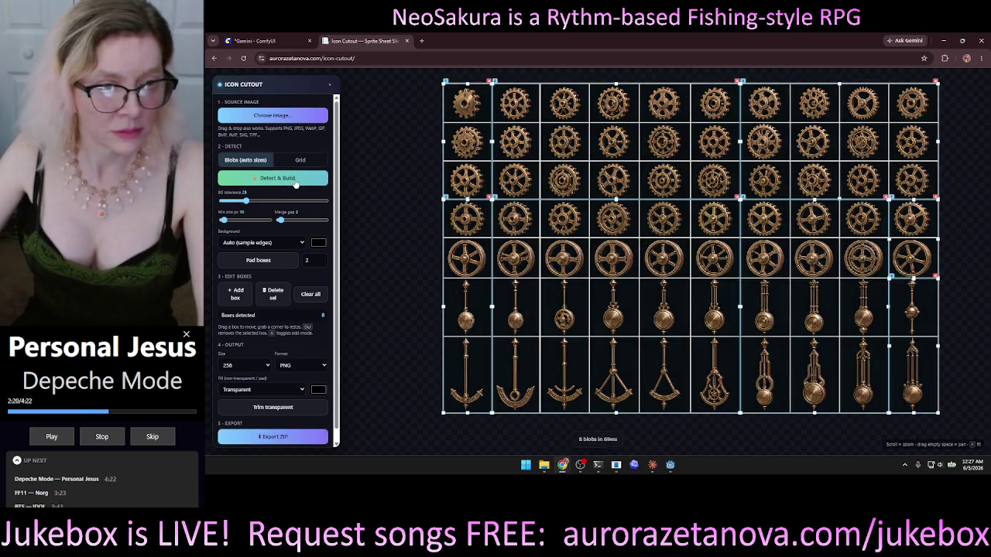
left_click(311, 295)
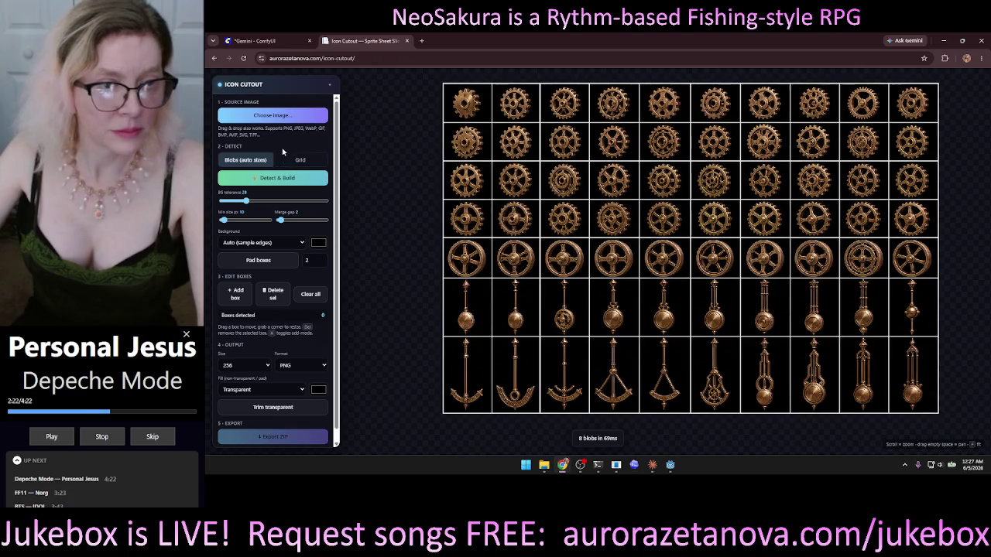
left_click(294, 160)
left_click(308, 183)
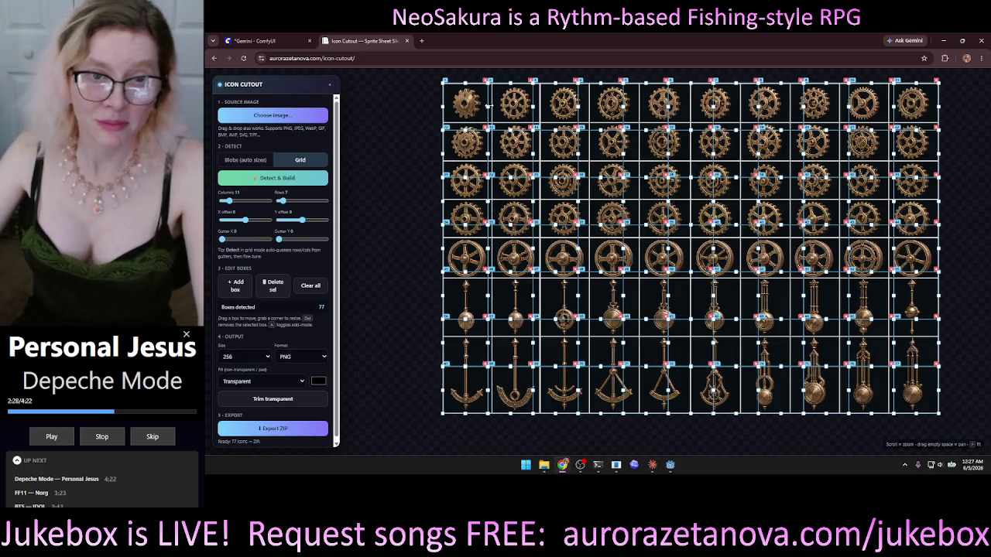
- Inspect and rebuild the 11×7 grid, then clear all 77 boxes
left_click_drag(490, 107, 492, 111)
scroll(434, 135, "up", 5)
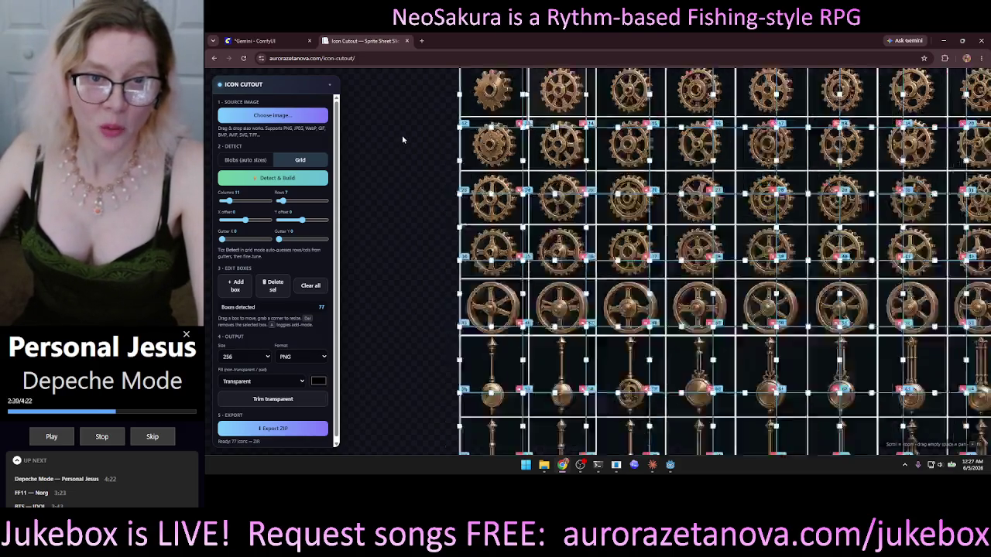
left_click_drag(400, 186, 371, 238)
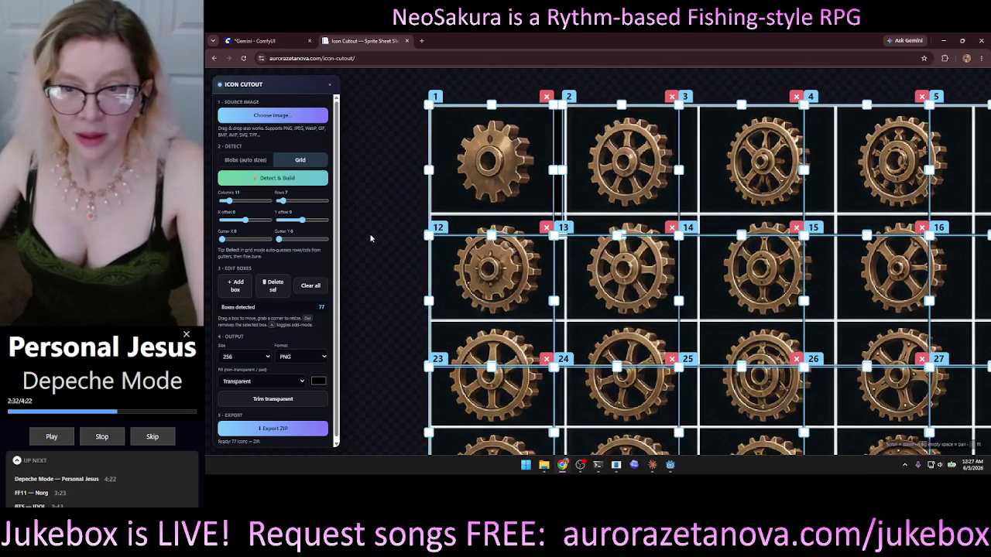
scroll(379, 293, "up", 2)
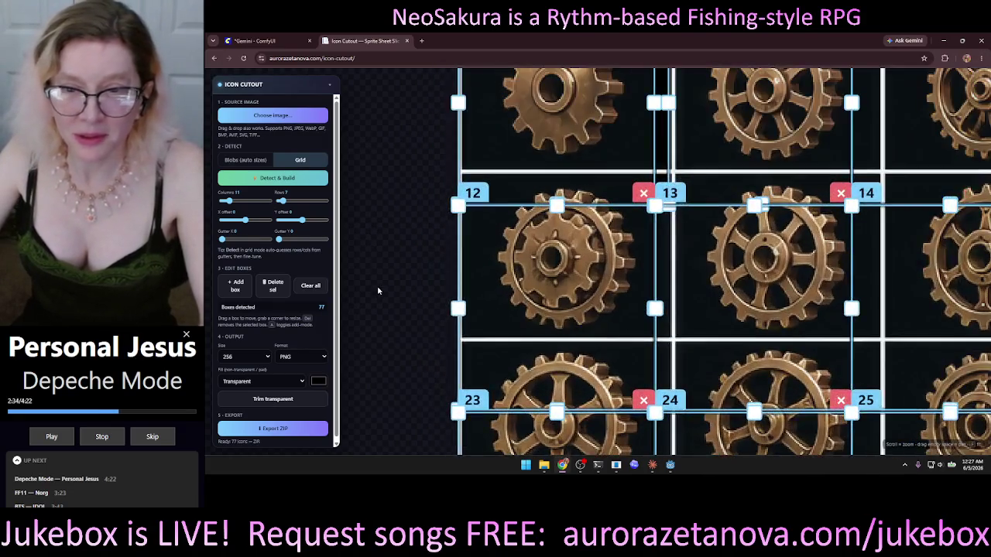
scroll(378, 288, "down", 3)
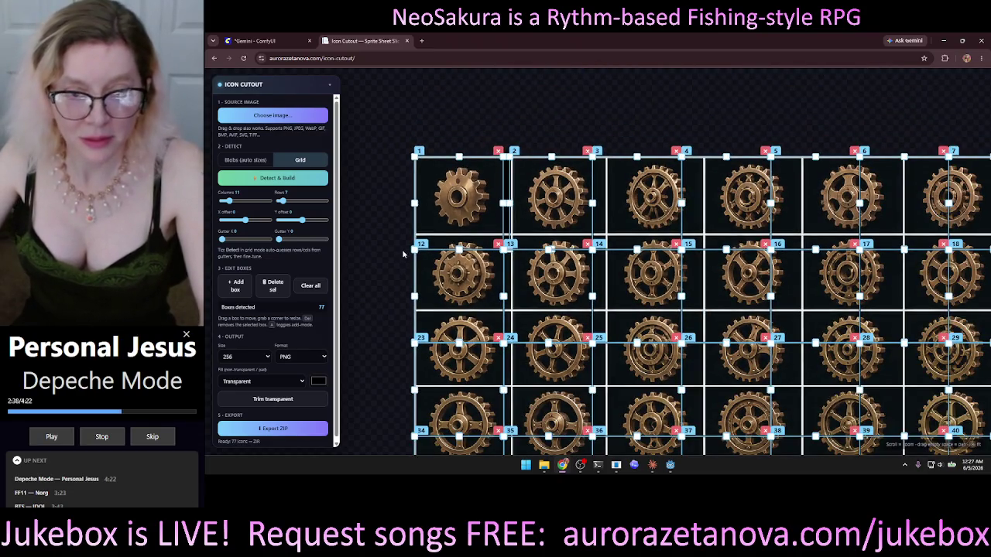
left_click(308, 180)
scroll(379, 220, "down", 3)
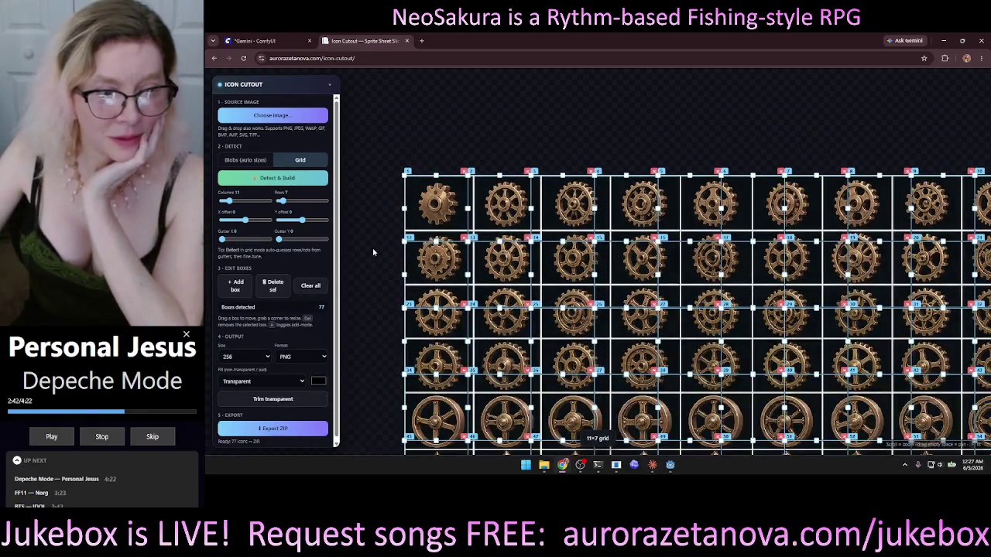
mouse_move(383, 200)
left_mouse_down()
mouse_move(389, 177)
mouse_move(329, 181)
mouse_move(410, 174)
left_mouse_up()
scroll(363, 233, "down", 3)
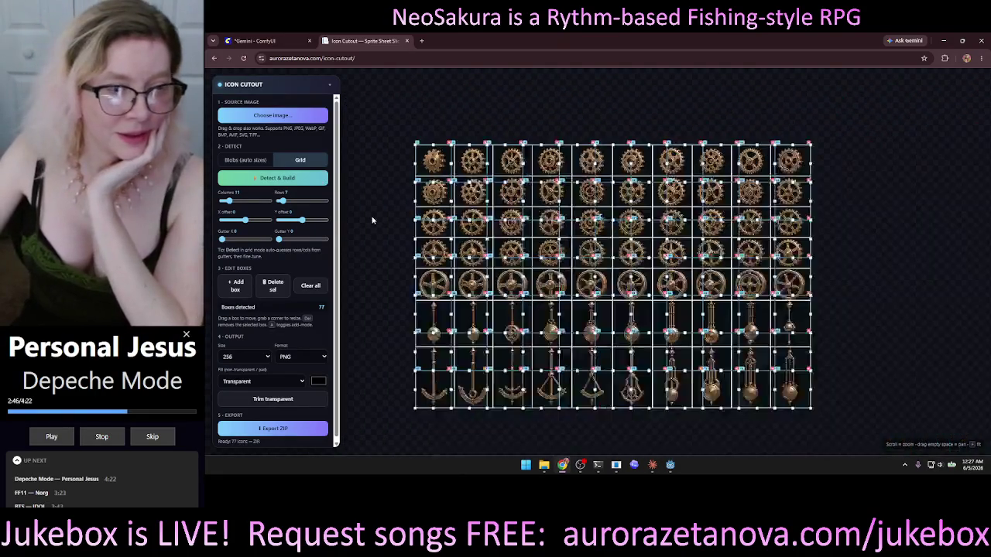
left_click(310, 285)
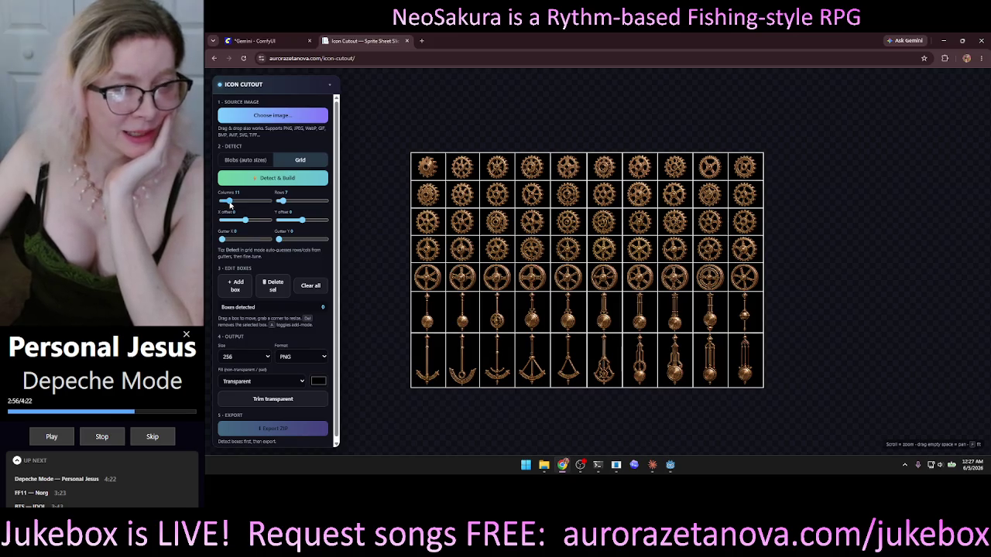
- Set the grid to 10 columns with Y offset 0 and Gutter Y 2, then clear the 70 boxes
left_click_drag(230, 201, 226, 203)
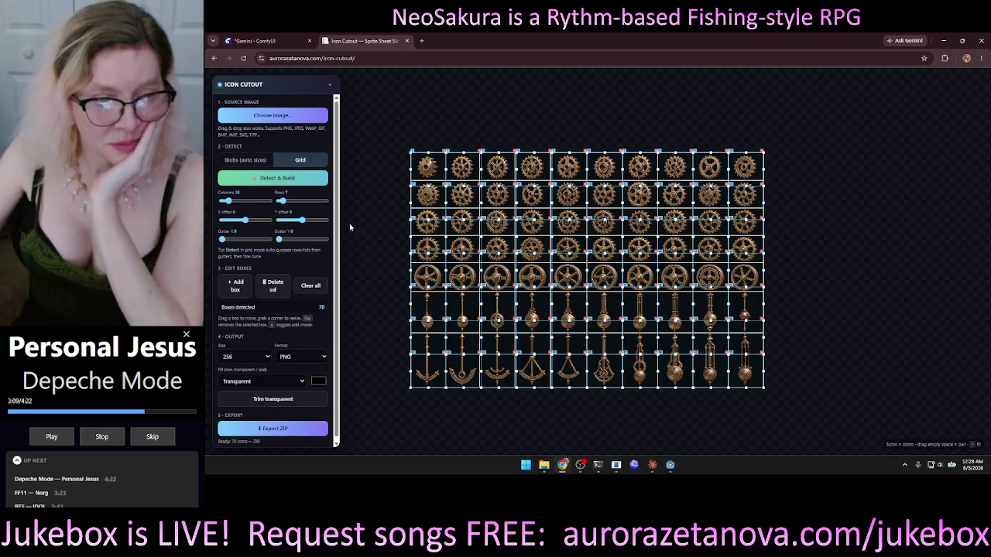
left_click_drag(303, 222, 303, 232)
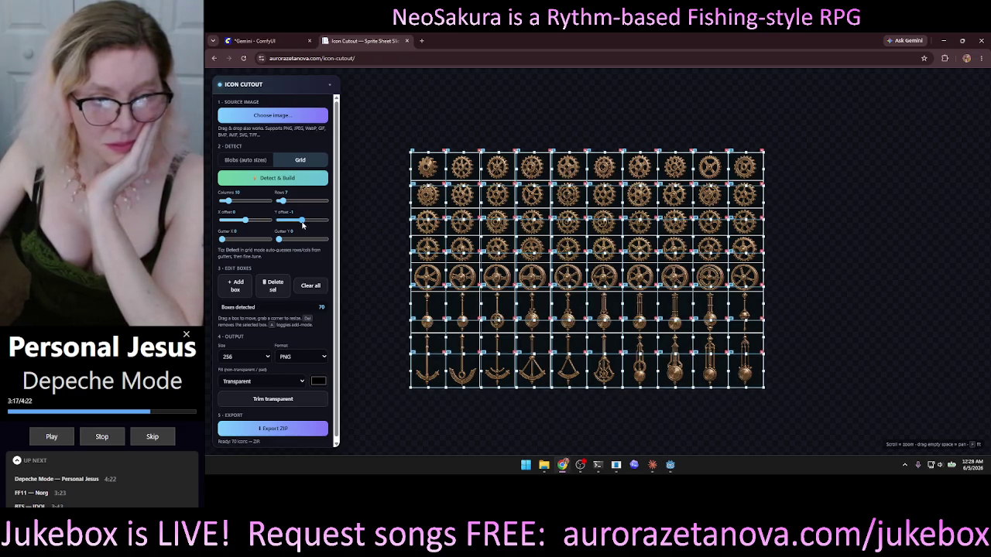
left_click(302, 225)
mouse_move(279, 240)
left_mouse_down()
mouse_move(292, 235)
mouse_move(278, 237)
left_mouse_up()
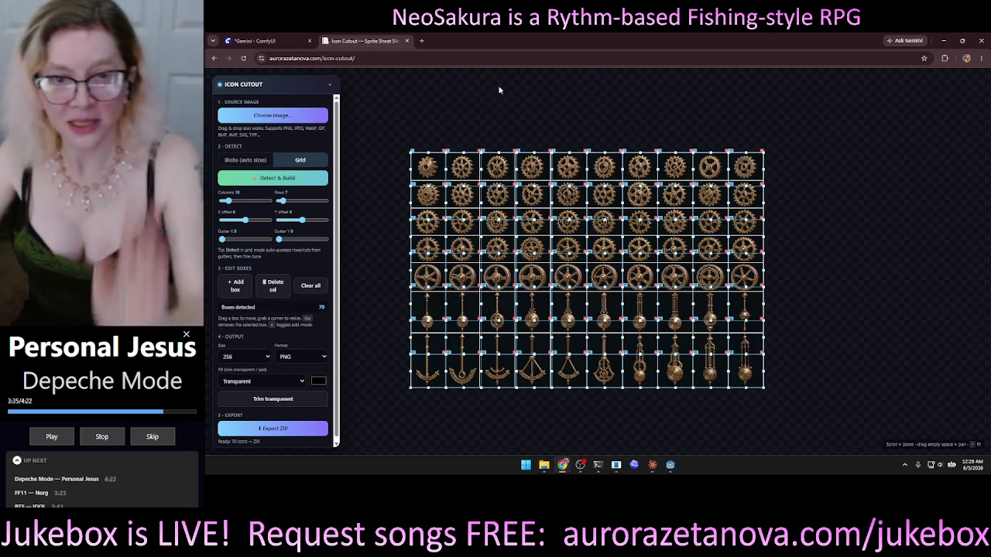
scroll(503, 116, "up", 5)
scroll(502, 168, "down", 3)
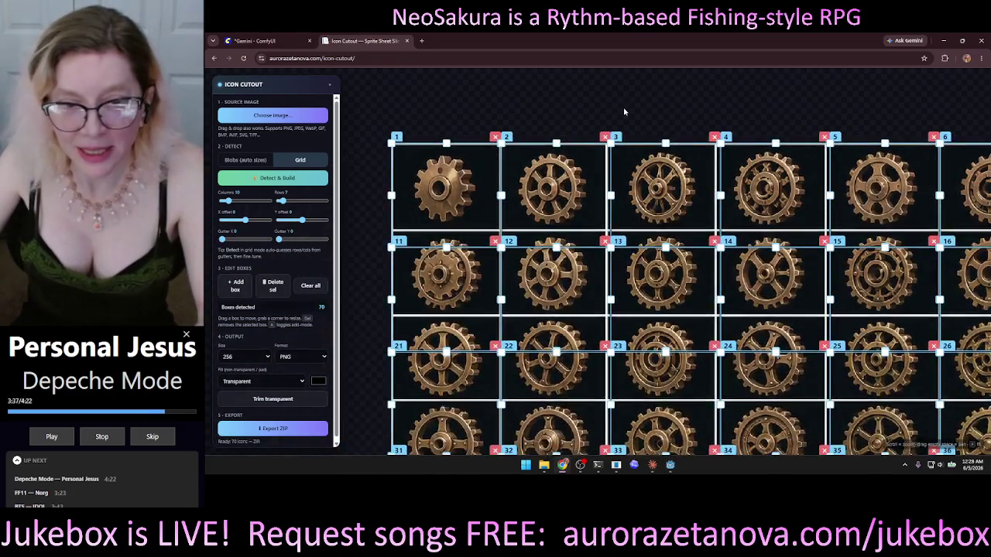
scroll(542, 124, "up", 5)
left_click_drag(523, 128, 577, 75)
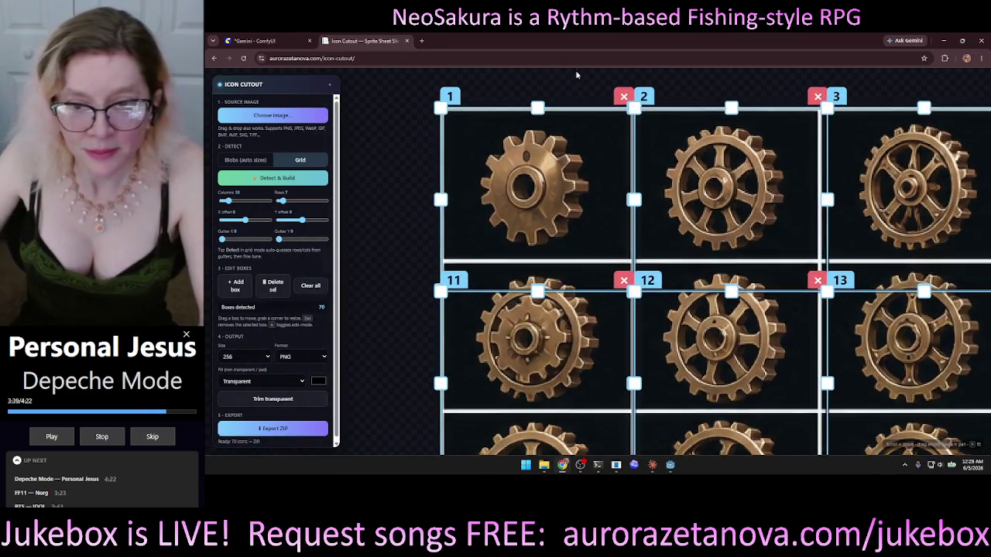
mouse_move(637, 212)
left_mouse_down()
mouse_move(647, 280)
mouse_move(701, 291)
mouse_move(789, 290)
mouse_move(759, 291)
mouse_move(780, 224)
mouse_move(780, 292)
left_mouse_up()
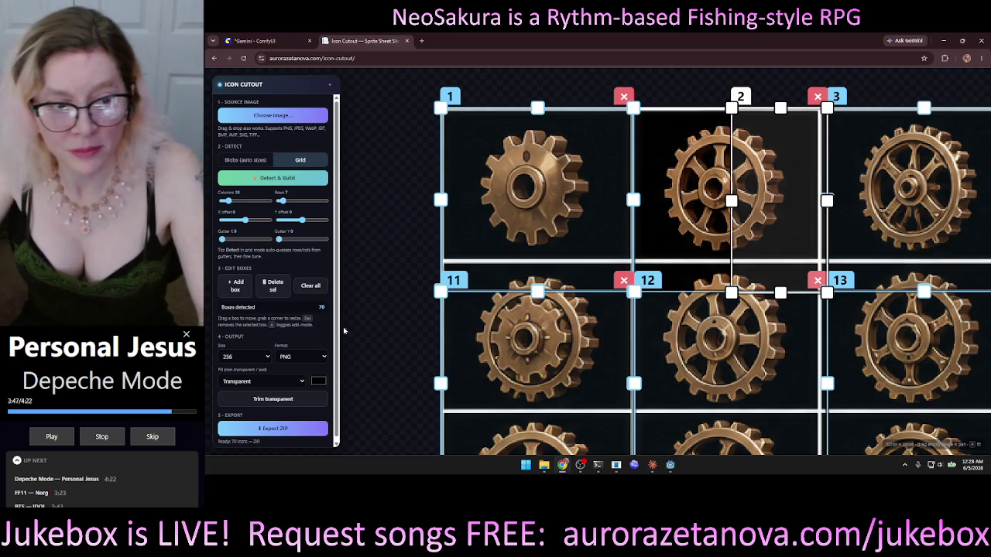
left_click(313, 288)
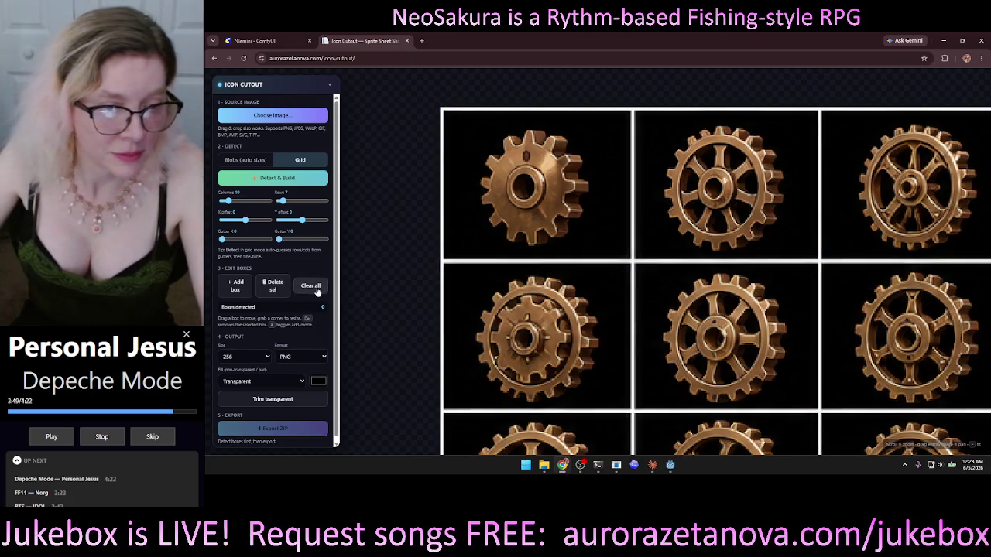
scroll(325, 309, "down", 1)
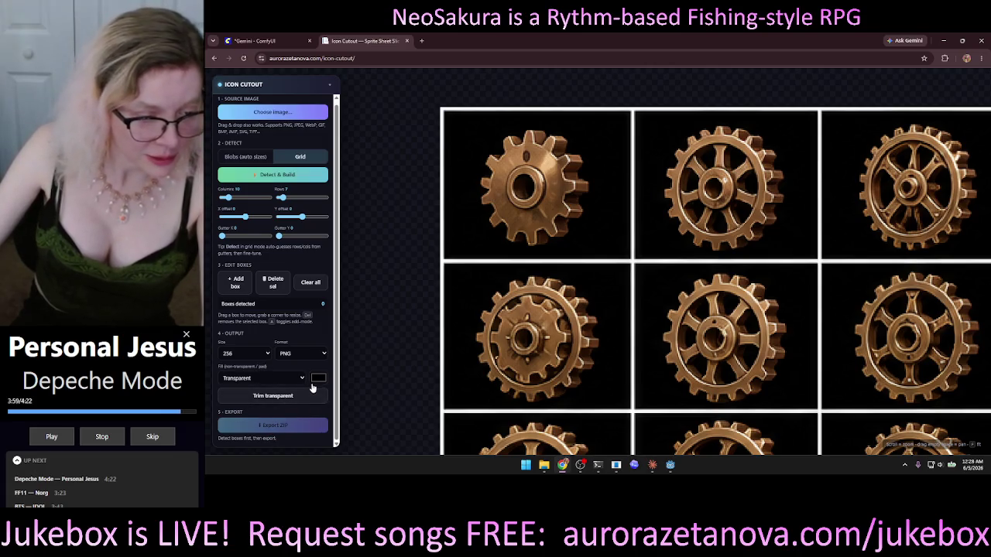
scroll(692, 250, "down", 3)
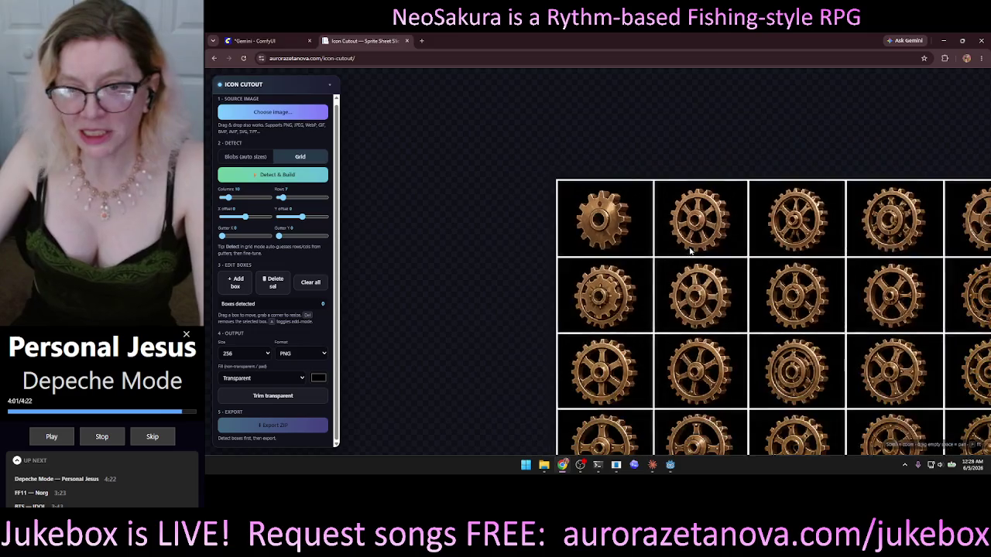
scroll(692, 250, "down", 3)
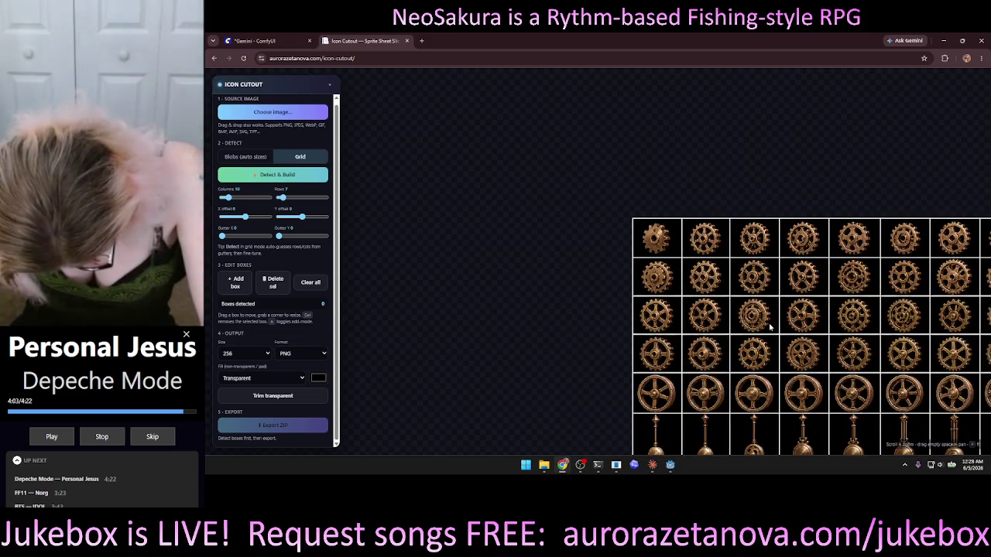
mouse_move(738, 308)
left_mouse_down()
mouse_move(692, 266)
mouse_move(547, 180)
mouse_move(516, 190)
left_mouse_up()
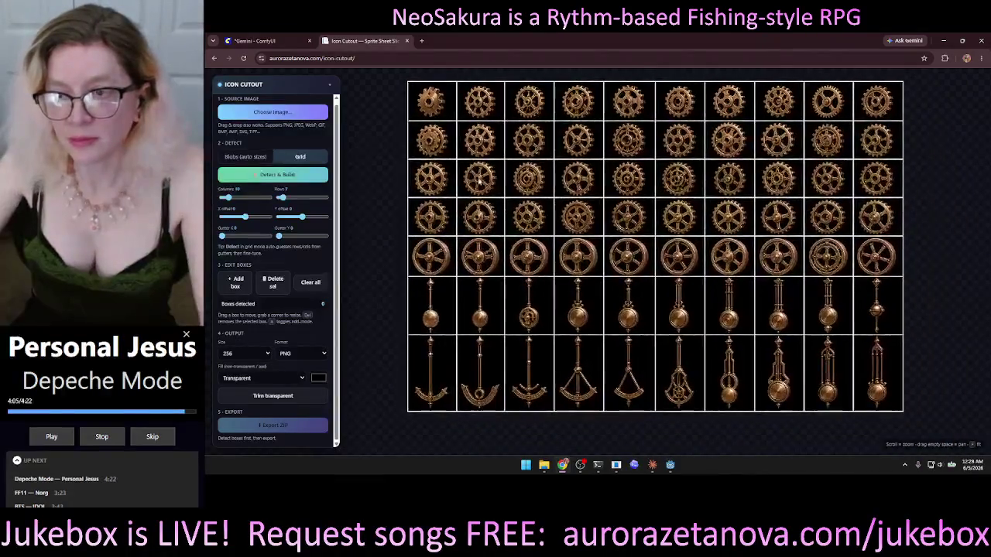
scroll(516, 192, "down", 2)
scroll(516, 192, "up", 1)
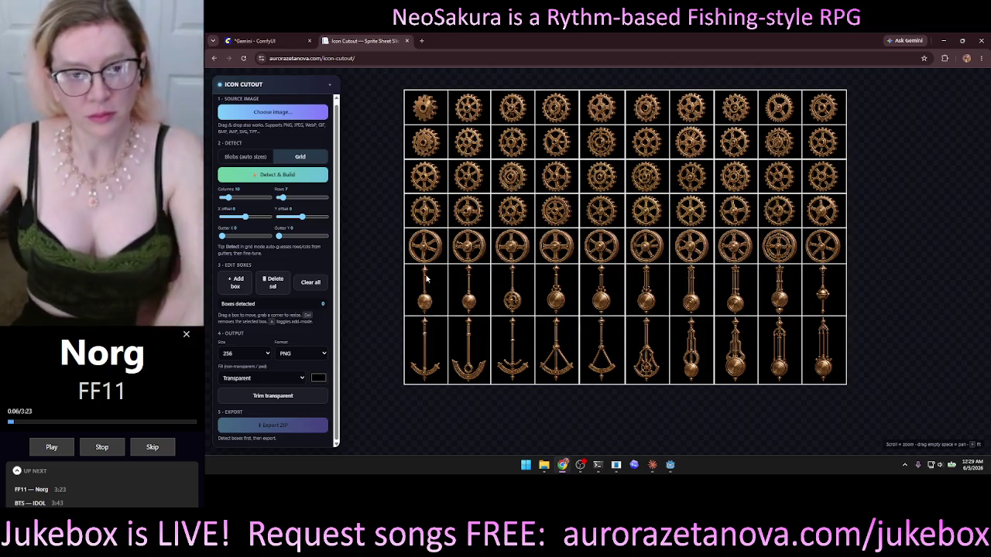
- Build the grid, switch detection to Blobs (auto sizes), rerun it, and clear all boxes
left_click_drag(374, 140, 460, 148)
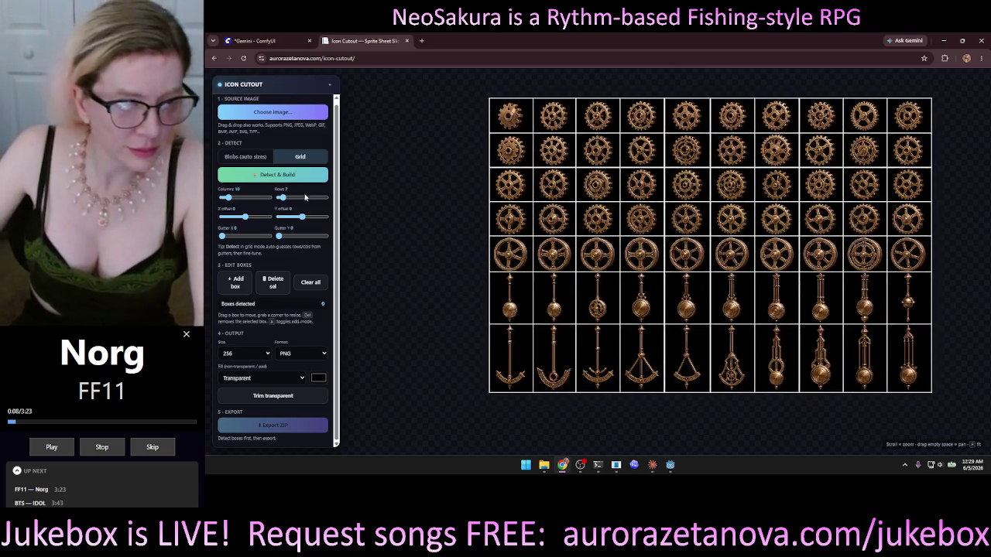
left_click(286, 176)
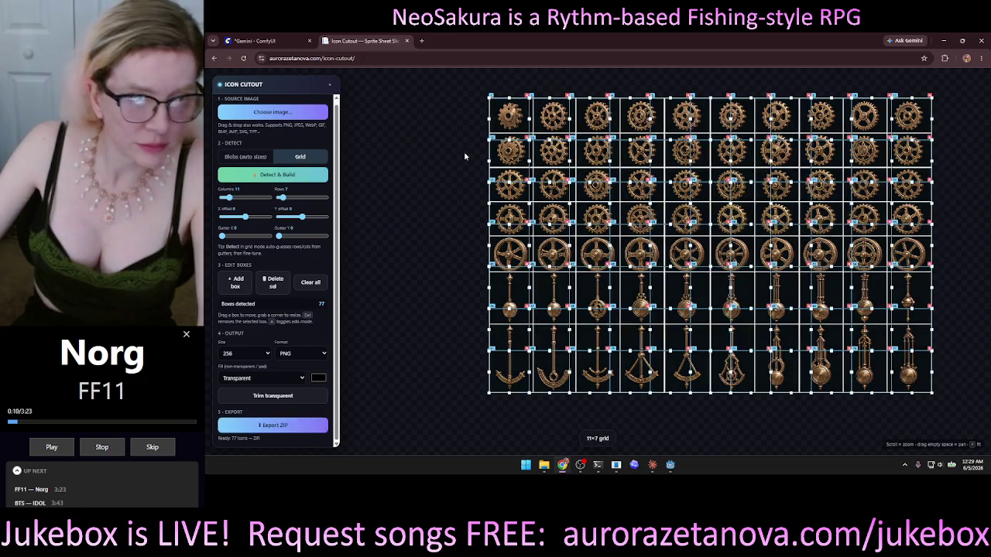
scroll(401, 200, "up", 5)
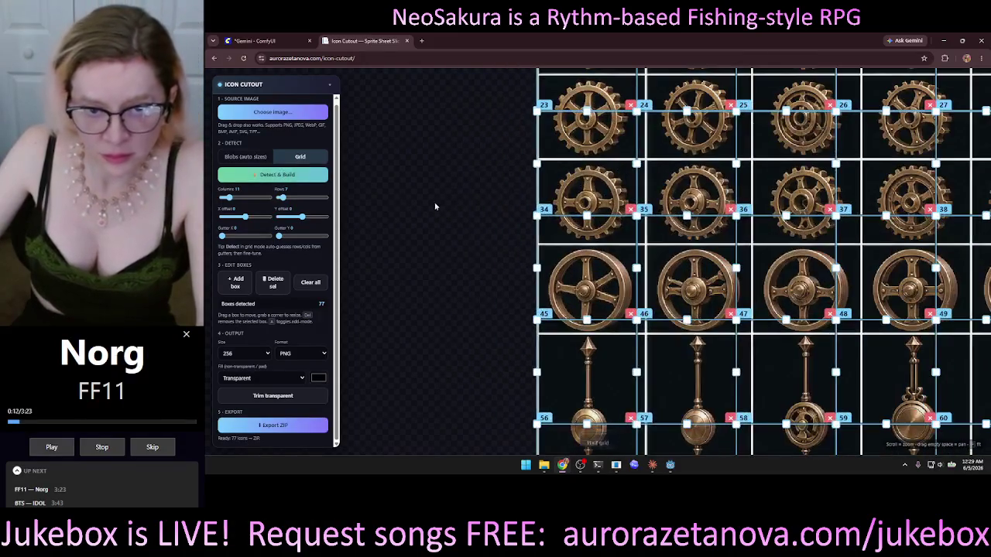
scroll(391, 296, "down", 5)
scroll(415, 262, "up", 5)
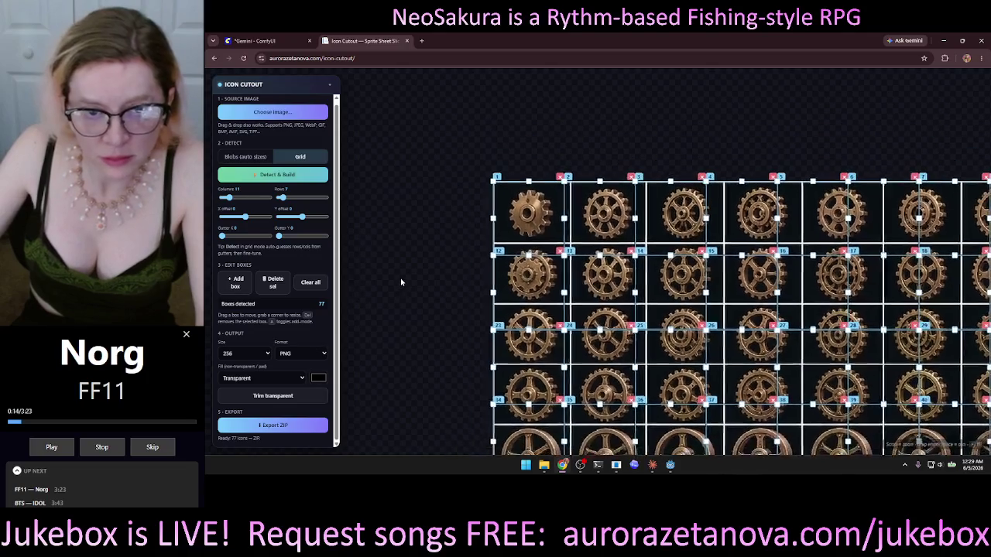
scroll(454, 228, "up", 3)
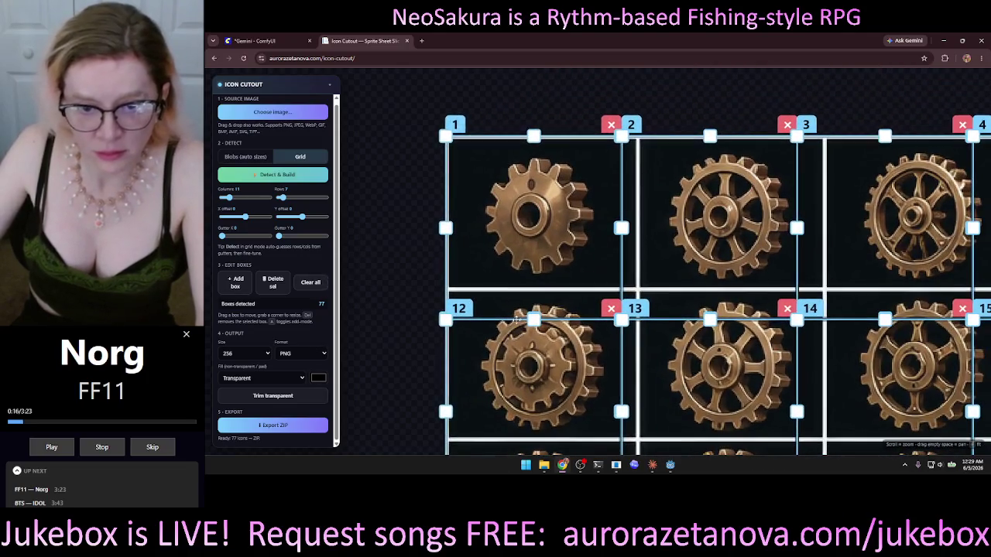
scroll(766, 157, "down", 5)
scroll(898, 122, "up", 2)
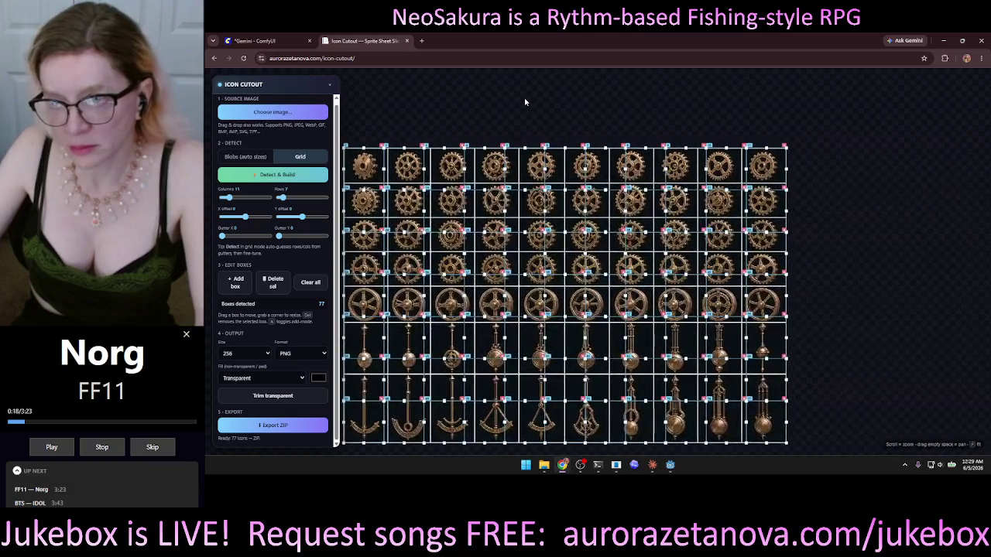
left_click(245, 156)
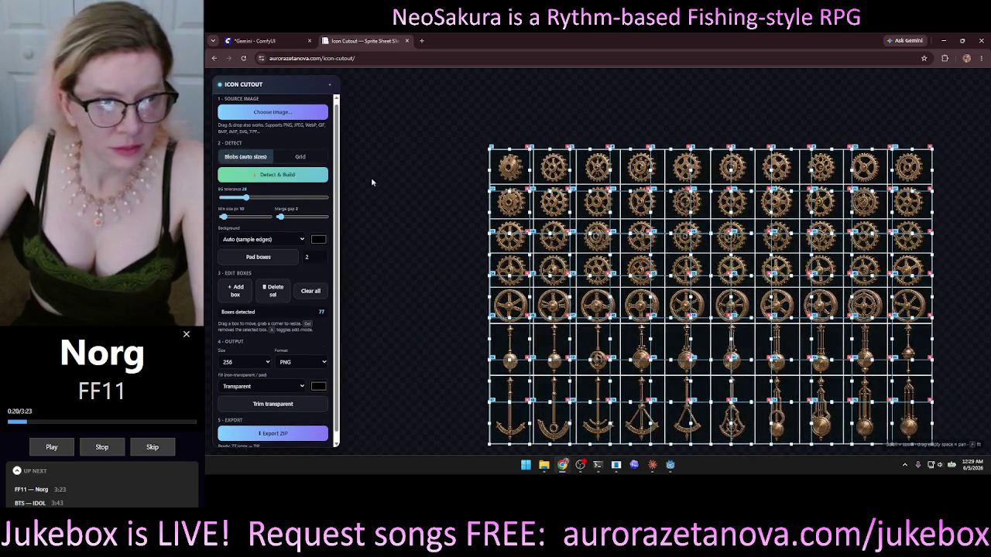
left_click(310, 293)
left_click(279, 175)
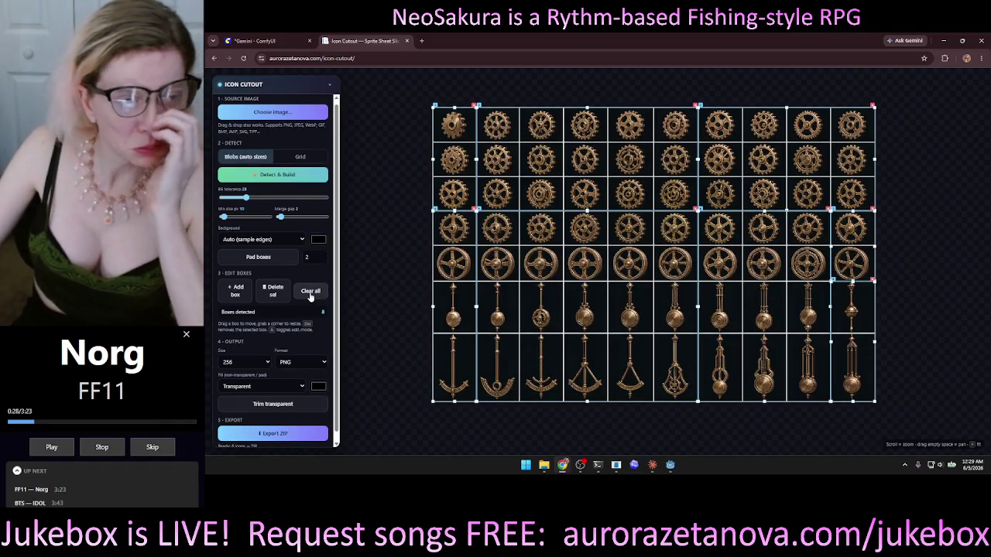
left_click(316, 289)
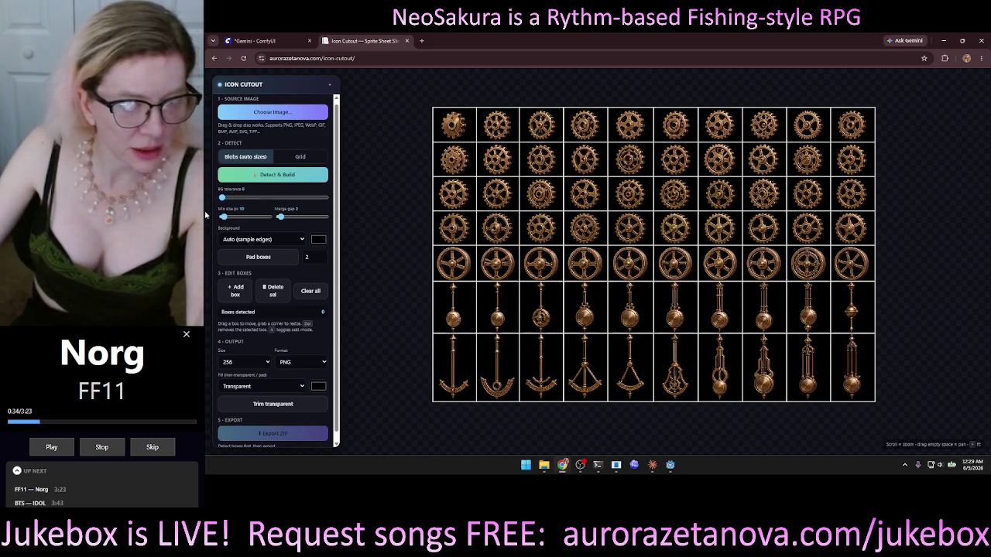
- Try background tolerance 0, then raise it to maximum and rebuild, detecting 70 boxes
left_click_drag(247, 200, 222, 199)
left_click(314, 175)
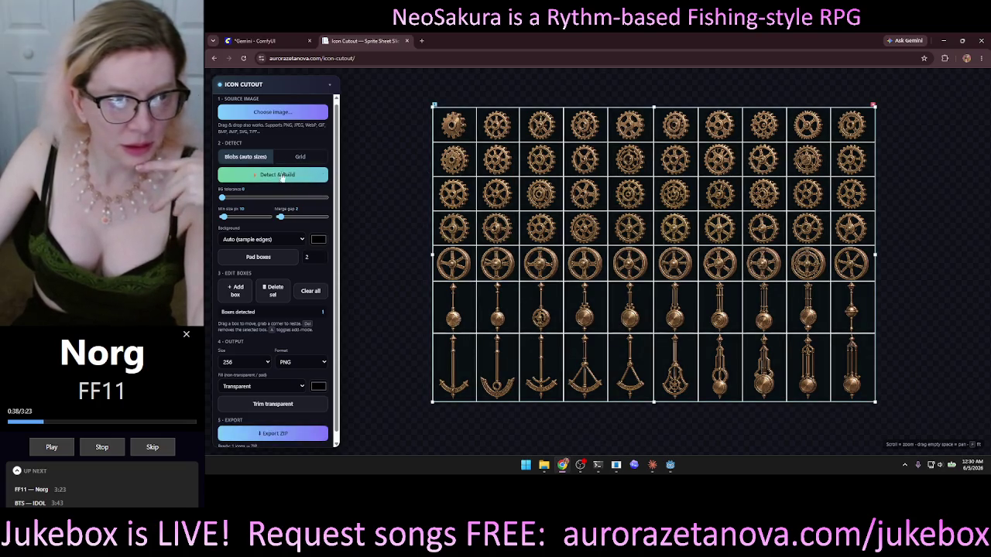
left_click_drag(222, 198, 326, 200)
left_click(318, 178)
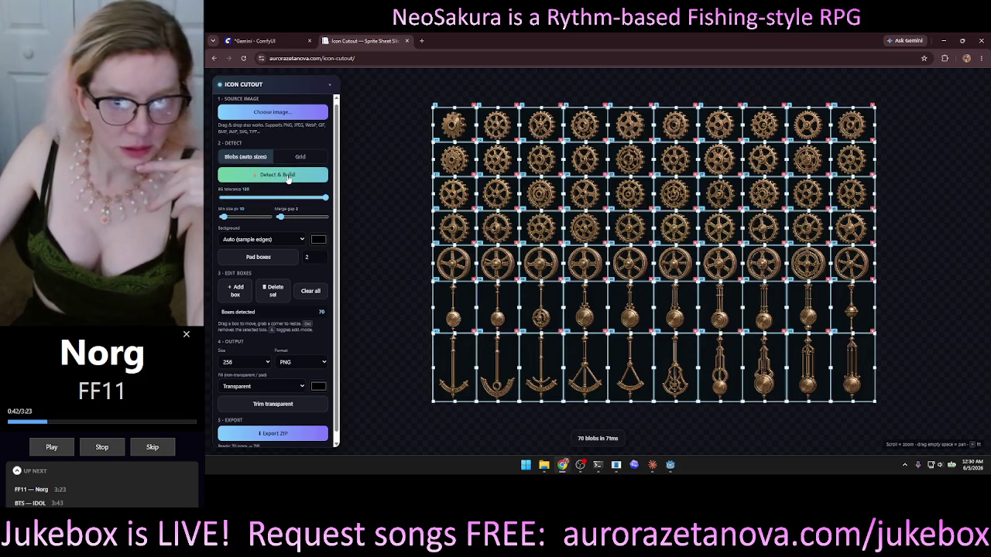
scroll(381, 147, "up", 10)
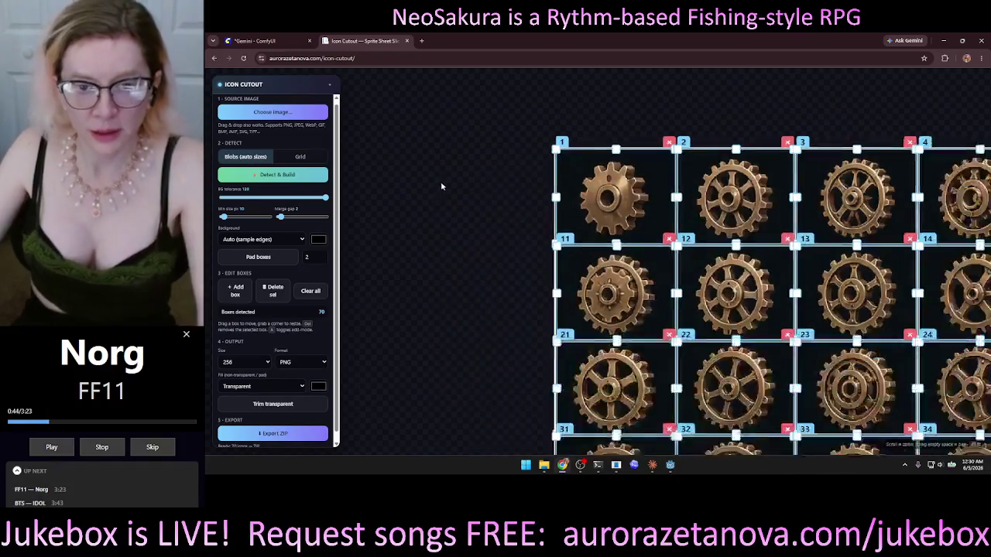
scroll(530, 165, "up", 8)
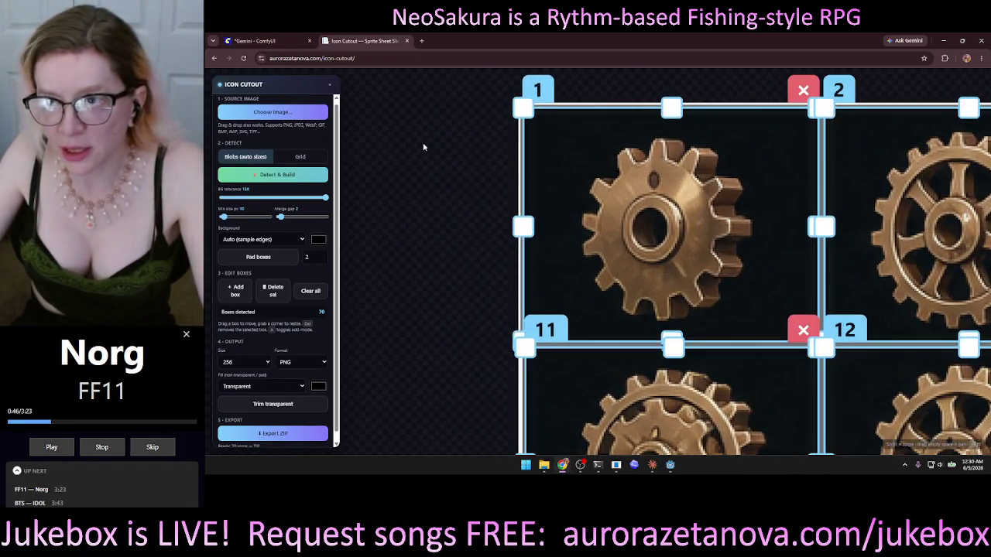
left_click_drag(435, 203, 375, 204)
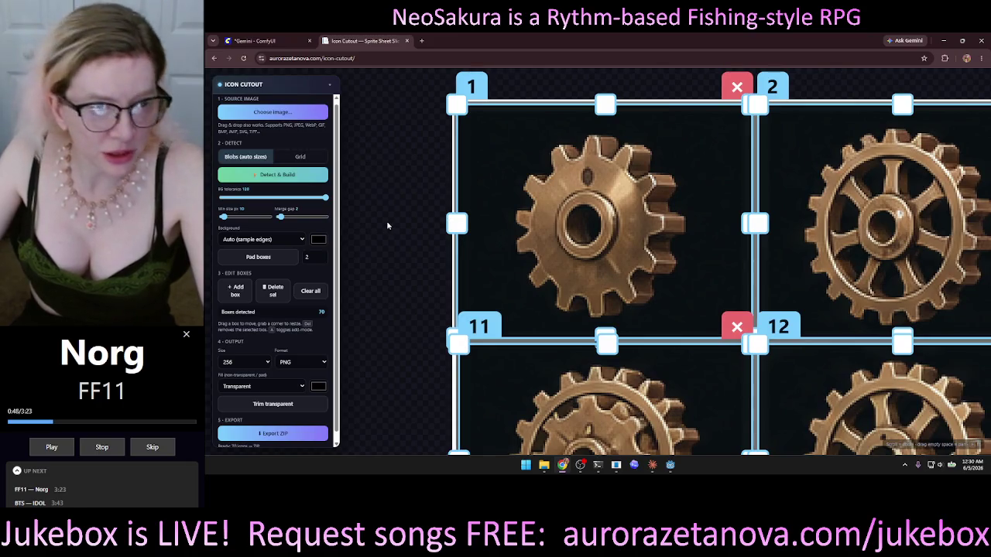
mouse_move(418, 186)
left_mouse_down()
mouse_move(372, 196)
mouse_move(396, 192)
left_mouse_up()
left_click(488, 180)
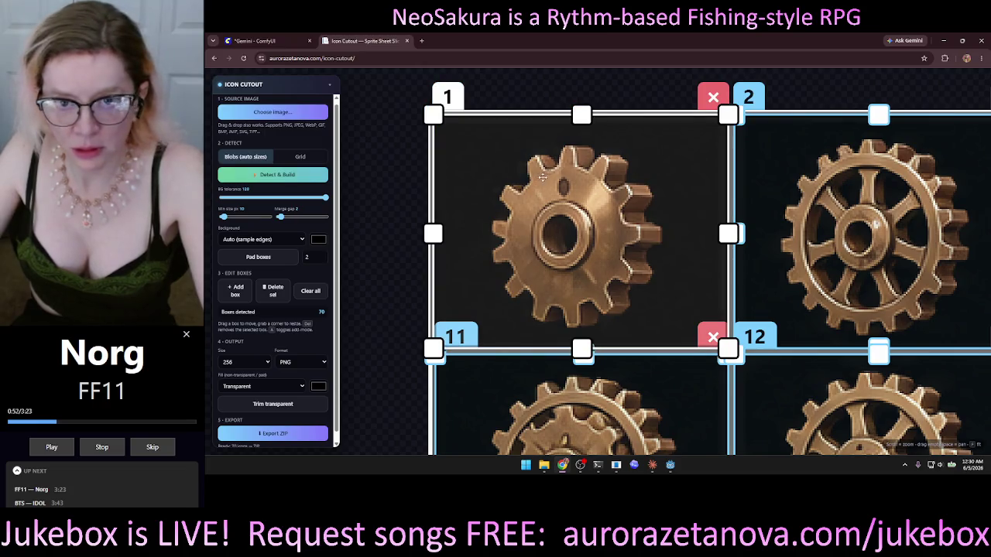
mouse_move(551, 194)
left_mouse_down()
mouse_move(546, 203)
mouse_move(717, 176)
mouse_move(495, 190)
mouse_move(525, 178)
mouse_move(551, 194)
left_mouse_up()
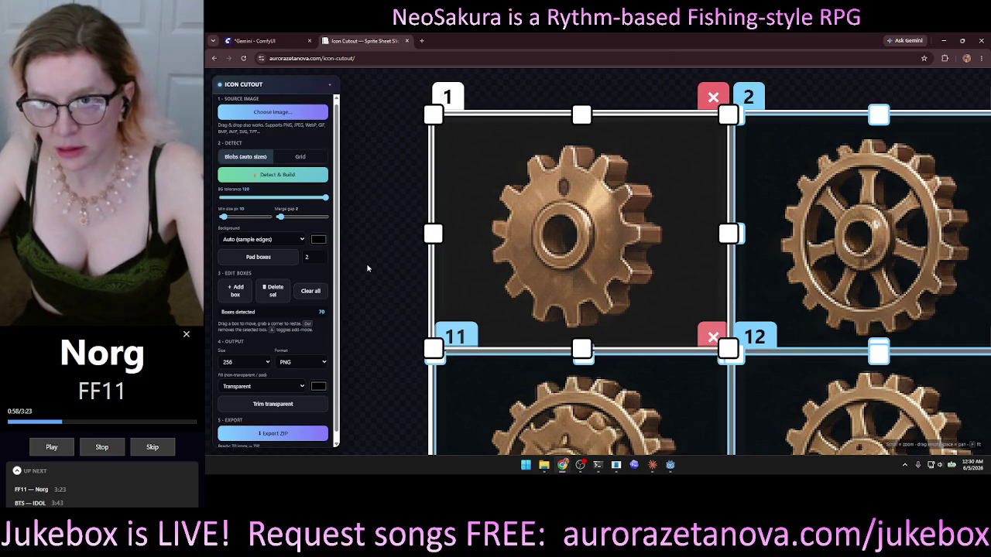
scroll(367, 268, "down", 3)
scroll(368, 268, "down", 5)
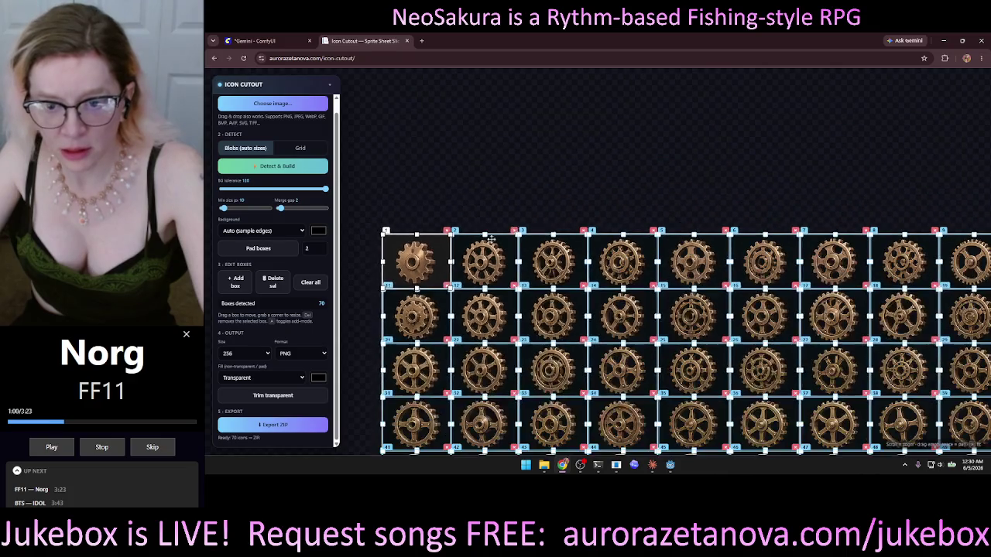
scroll(781, 201, "down", 5)
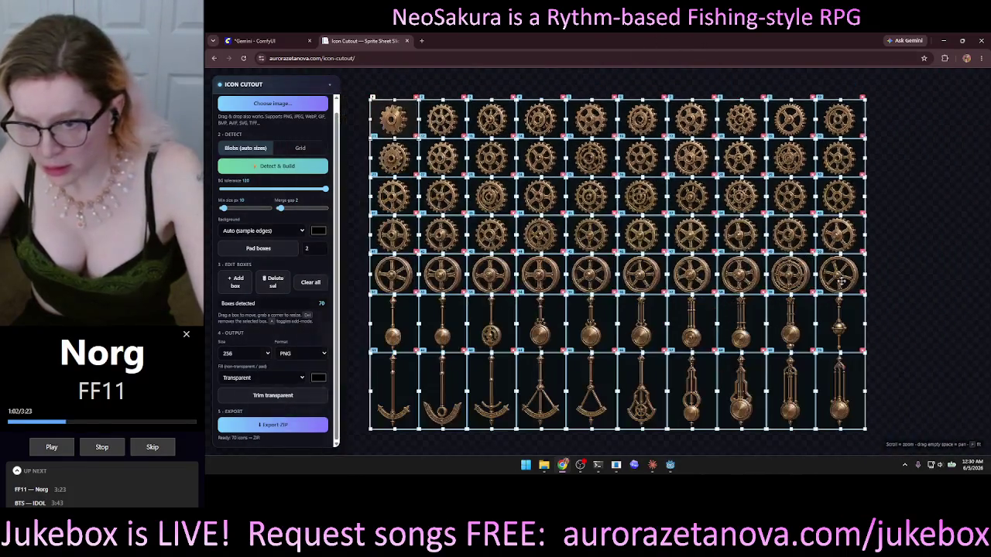
scroll(885, 326, "up", 8)
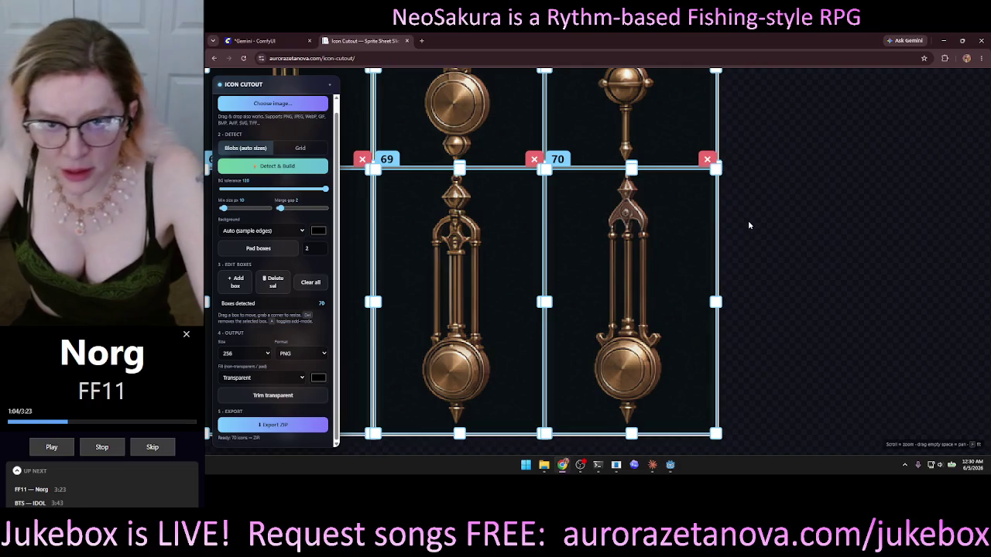
left_click_drag(748, 220, 831, 201)
left_click(278, 170)
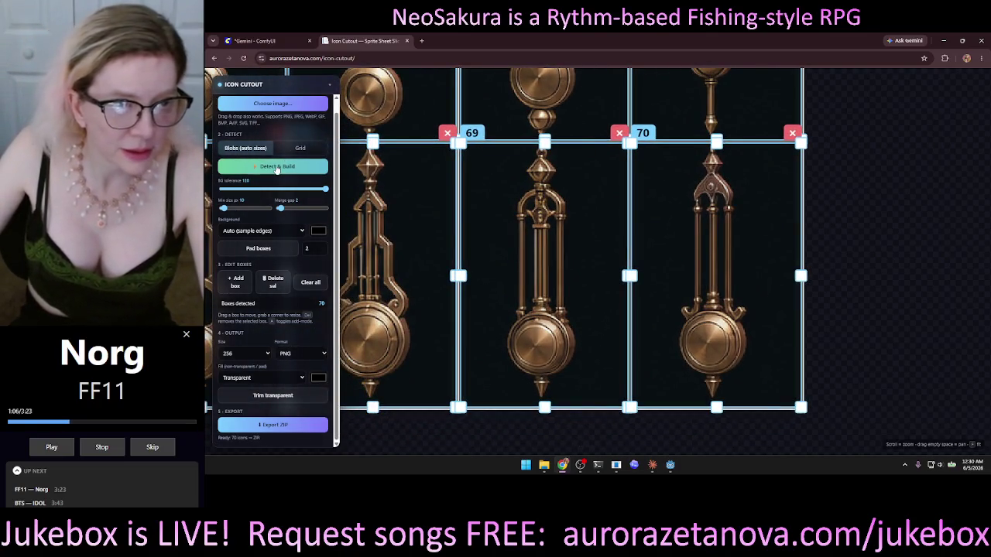
left_click(310, 283)
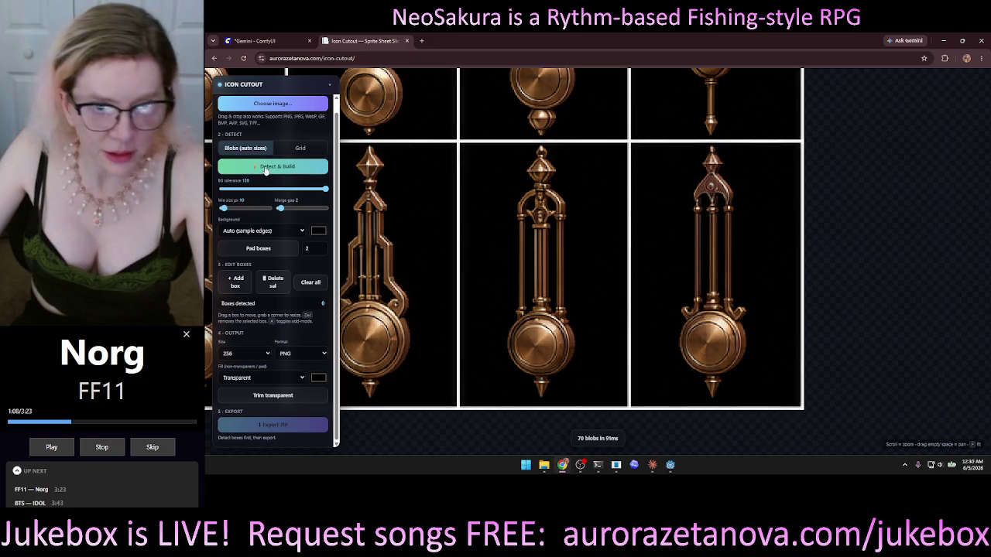
left_click(272, 167)
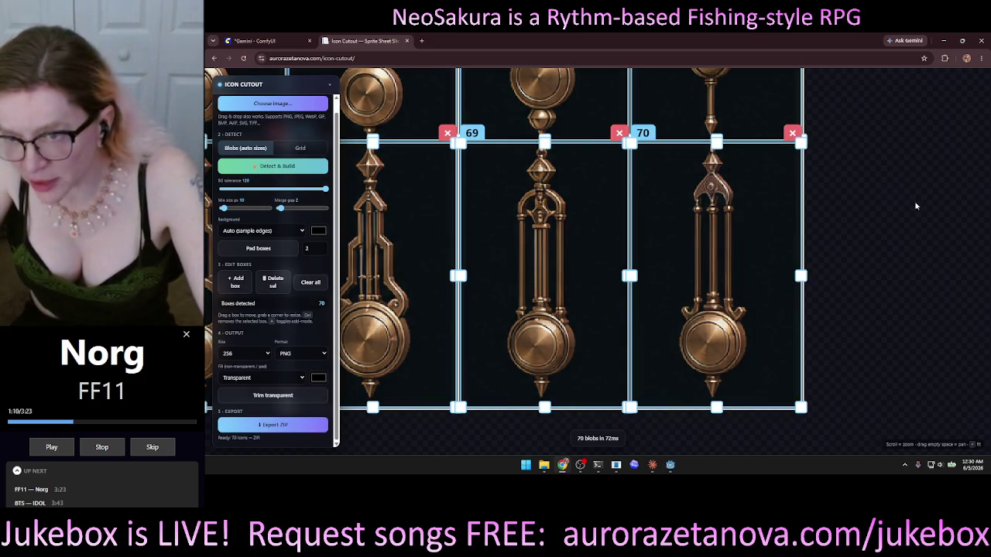
scroll(915, 206, "down", 10)
scroll(781, 259, "up", 4)
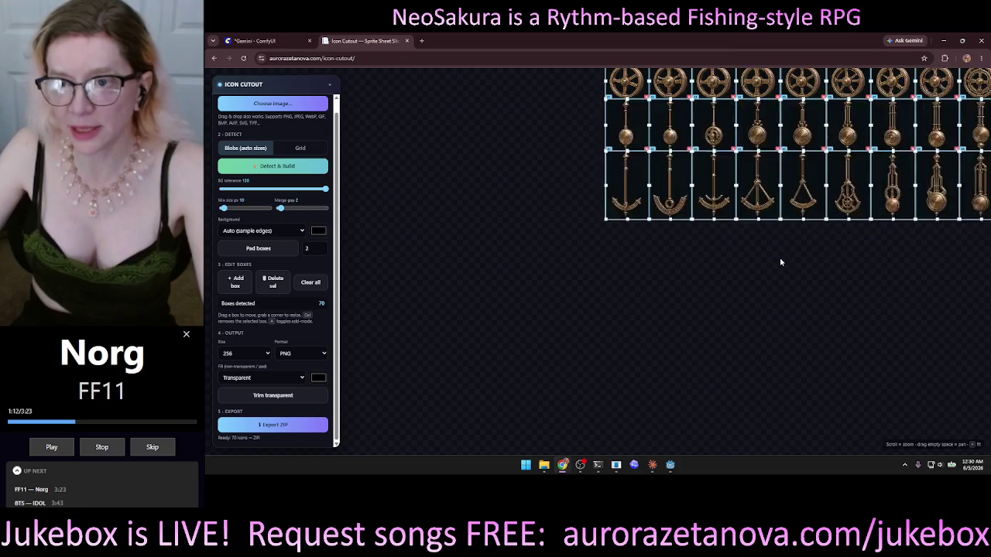
mouse_move(780, 262)
left_mouse_down()
mouse_move(519, 428)
mouse_move(596, 447)
left_mouse_up()
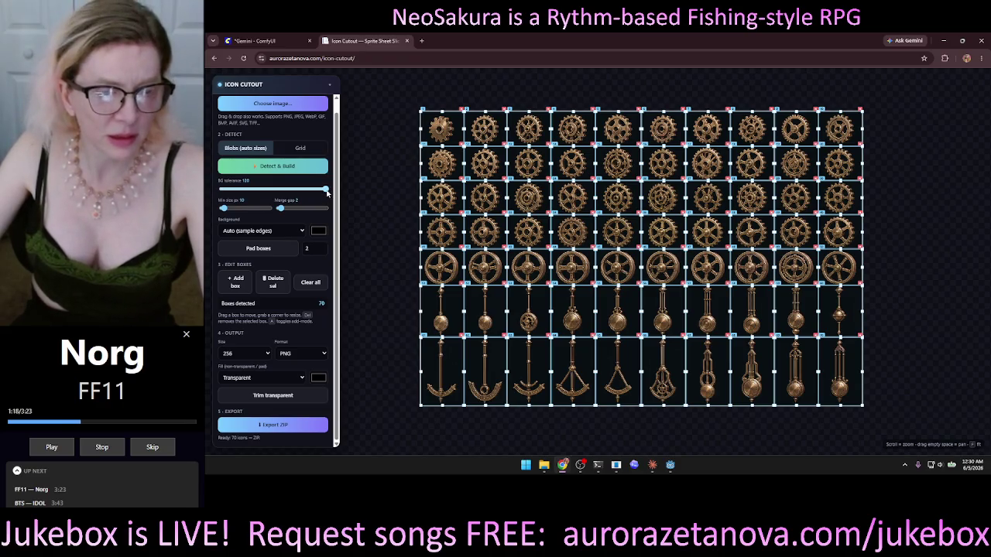
- Export the 70 icons as icons_256_png_70.zip and open the downloaded archive
left_click(275, 424)
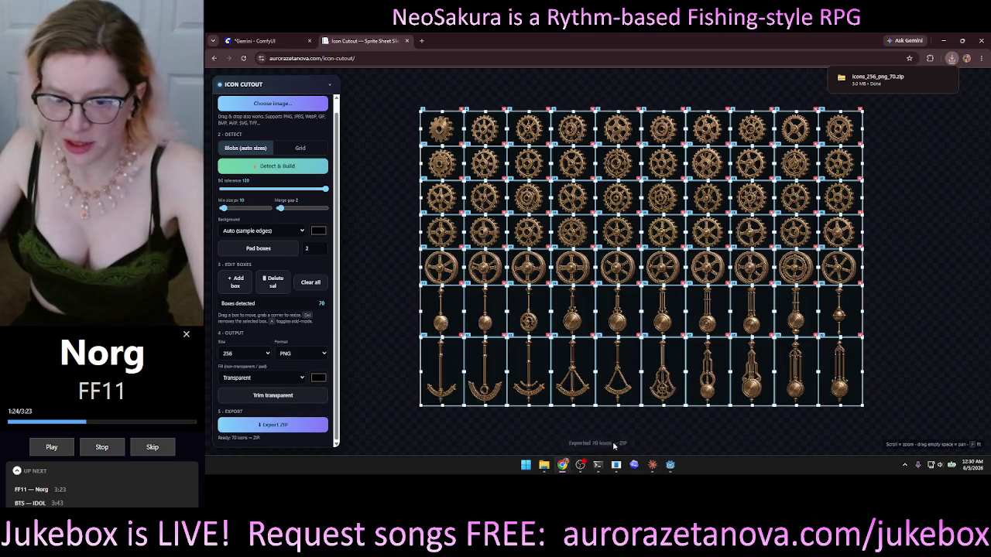
mouse_move(881, 80)
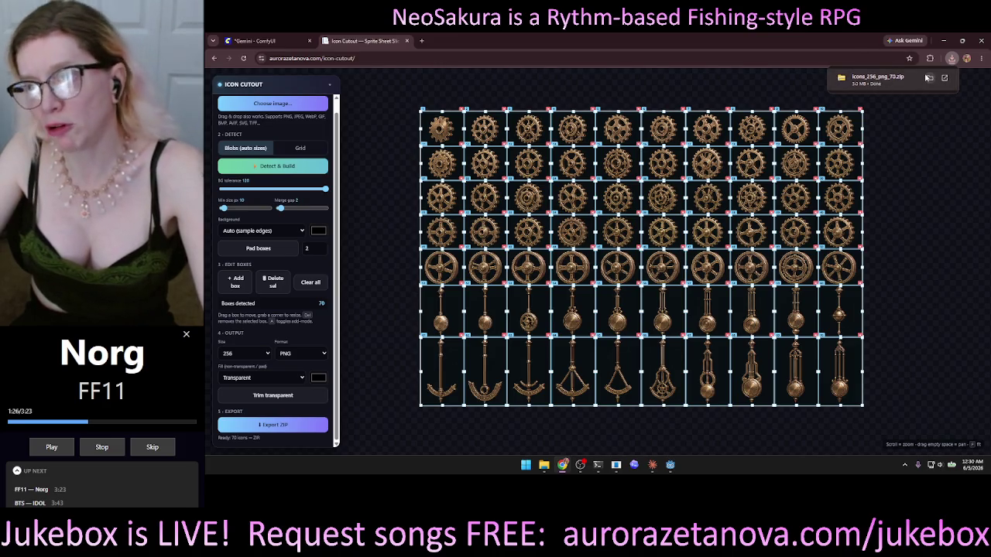
left_click(882, 81)
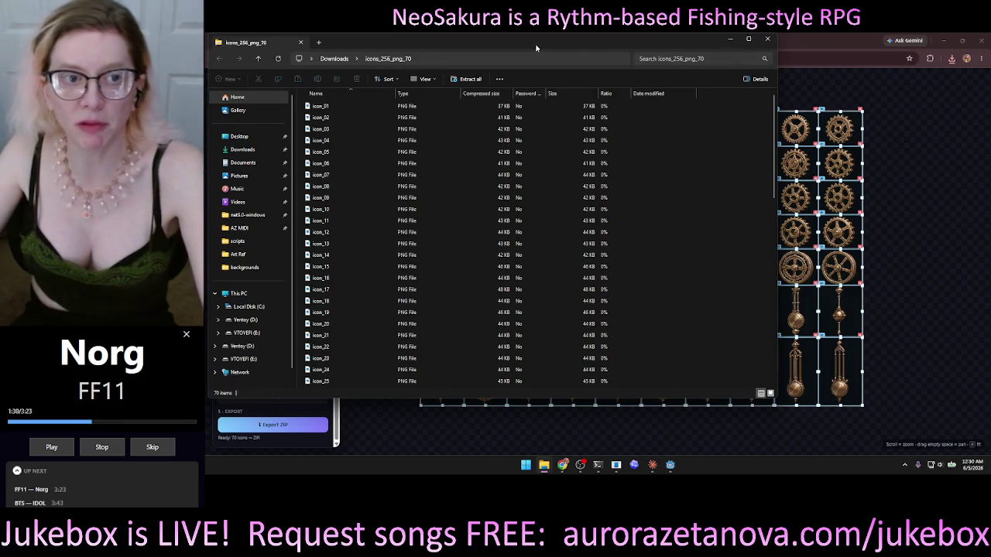
- Move the archive window aside and select icon_01 in the exported ZIP
mouse_move(536, 48)
left_mouse_down()
mouse_move(584, 74)
mouse_move(691, 78)
mouse_move(679, 76)
left_mouse_up()
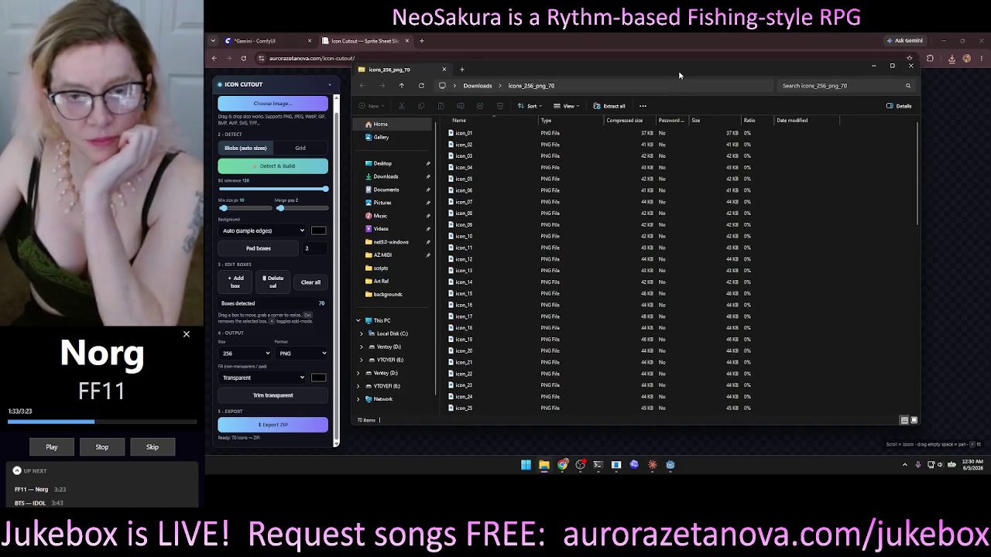
left_click(491, 136)
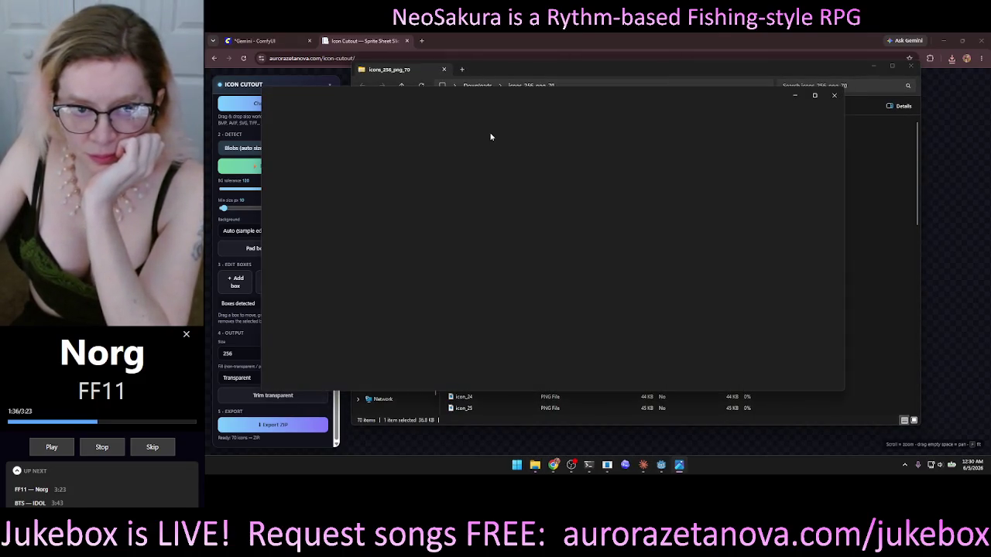
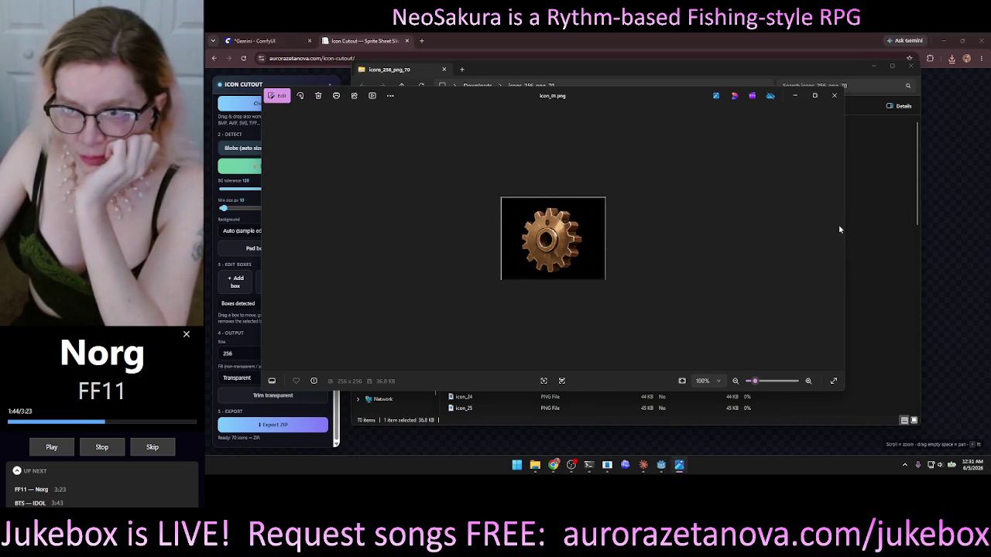
- Preview icon_02 and the next exported gear icon in Photos, then close Photos and File Explorer
left_click(839, 99)
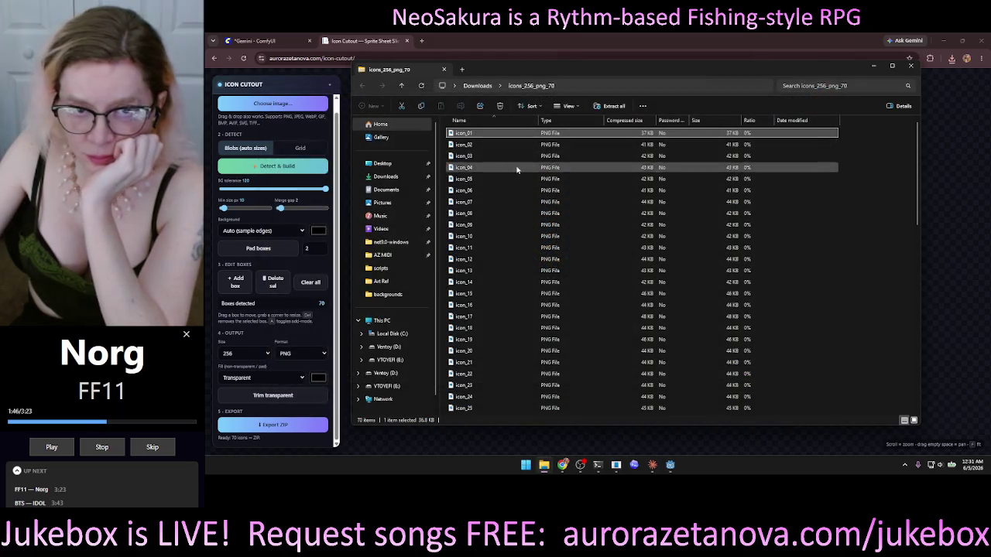
double_click(487, 144)
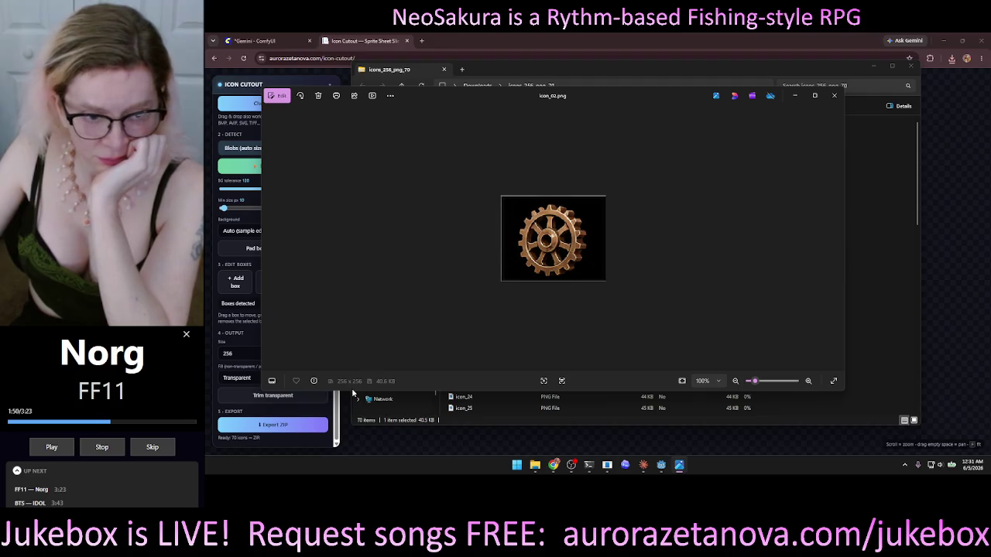
left_click(836, 97)
double_click(471, 156)
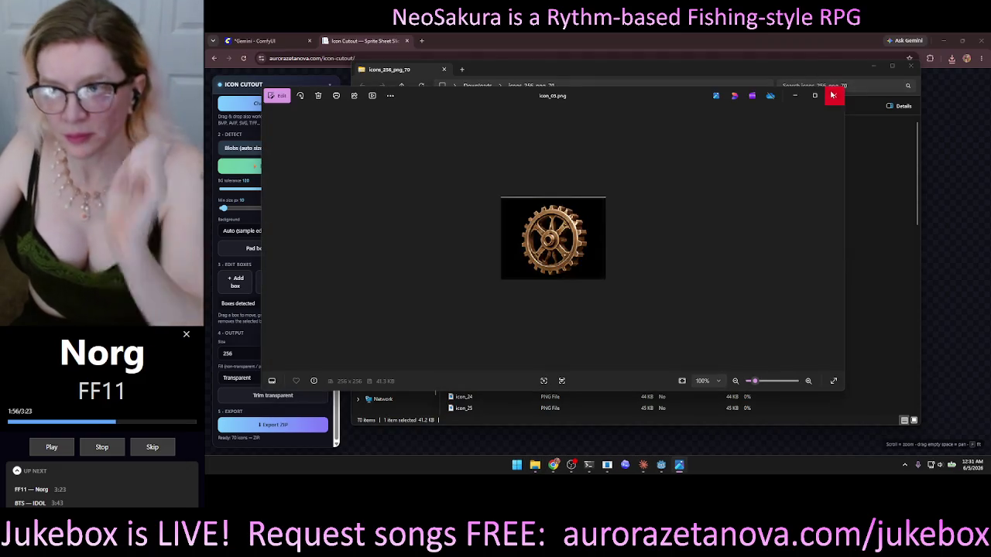
left_click(833, 95)
left_click(910, 65)
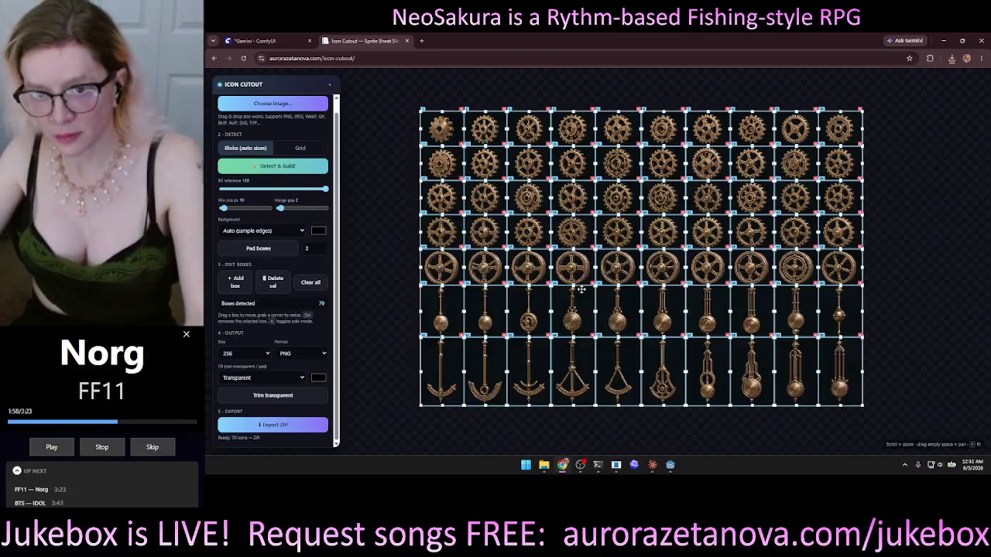
- Clear all boxes and run Detect & Build again on the sprite sheet
scroll(581, 290, "up", 10)
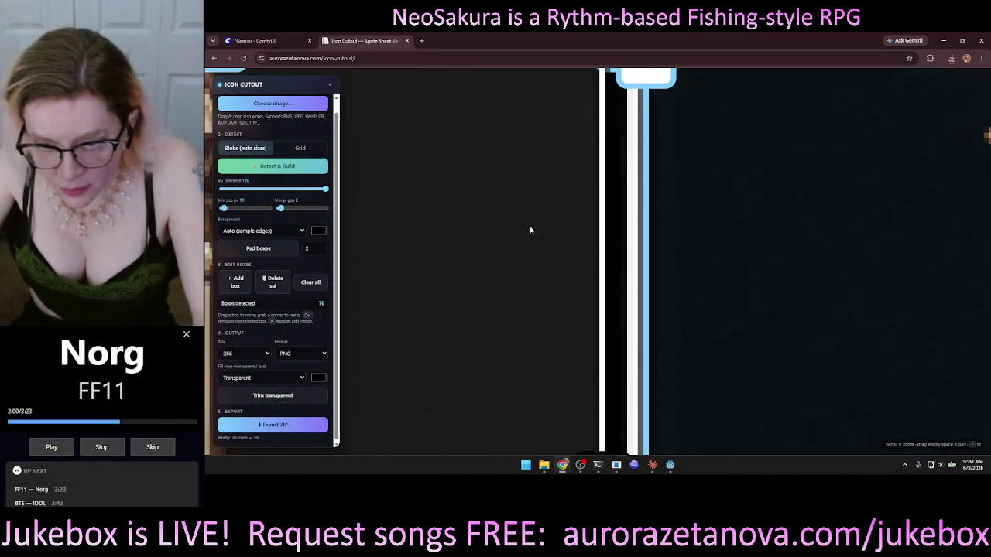
mouse_move(530, 230)
left_mouse_down()
mouse_move(513, 160)
mouse_move(565, 222)
left_mouse_up()
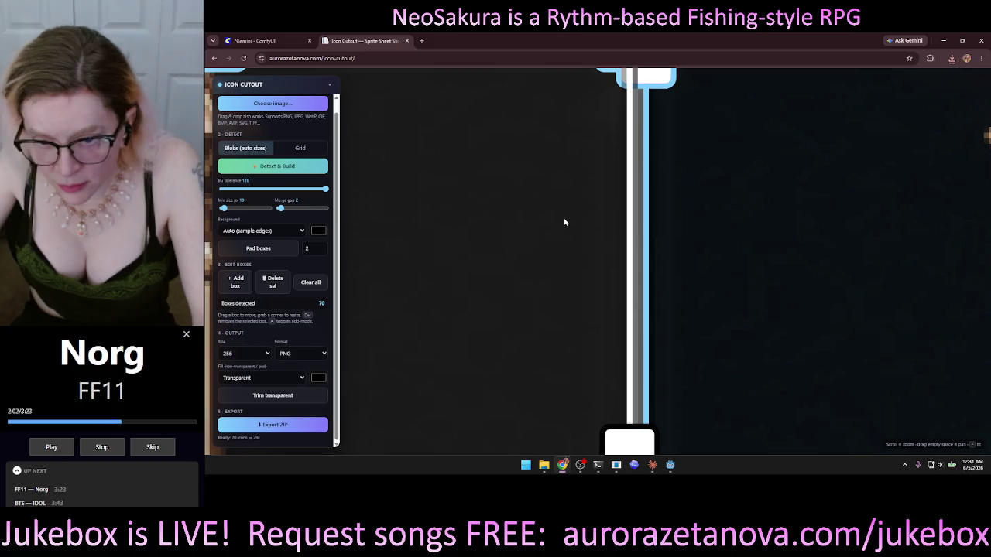
scroll(483, 262, "down", 5)
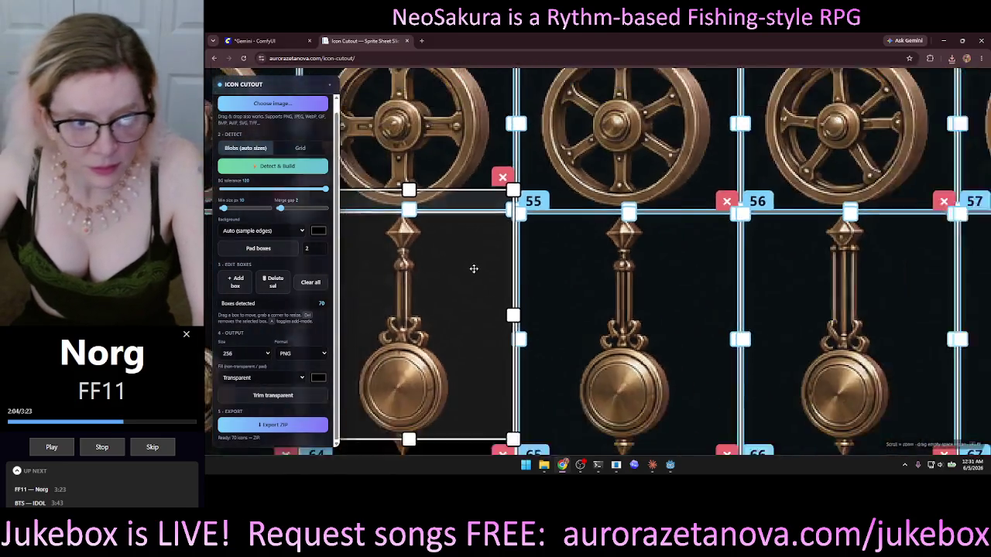
scroll(474, 269, "down", 10)
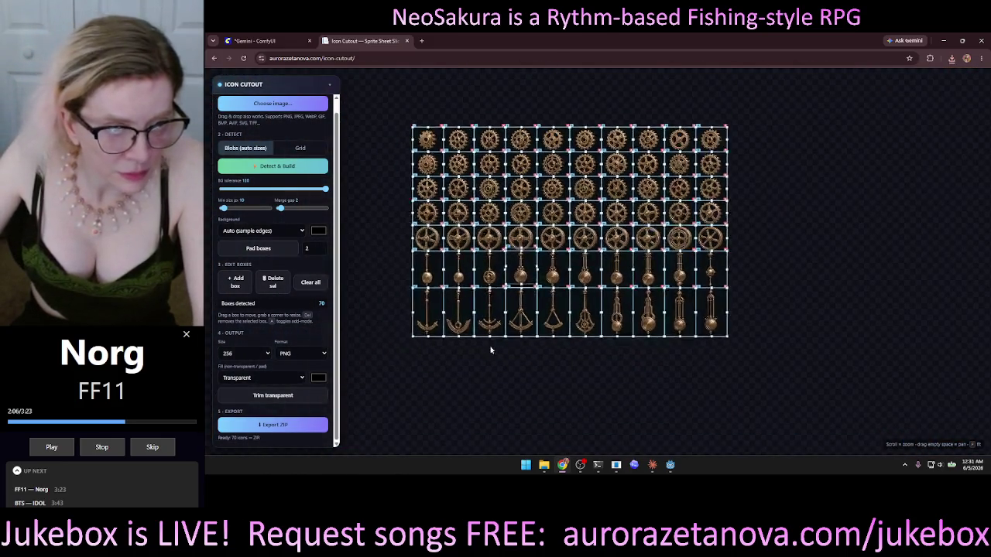
left_click_drag(490, 350, 534, 316)
left_click(315, 279)
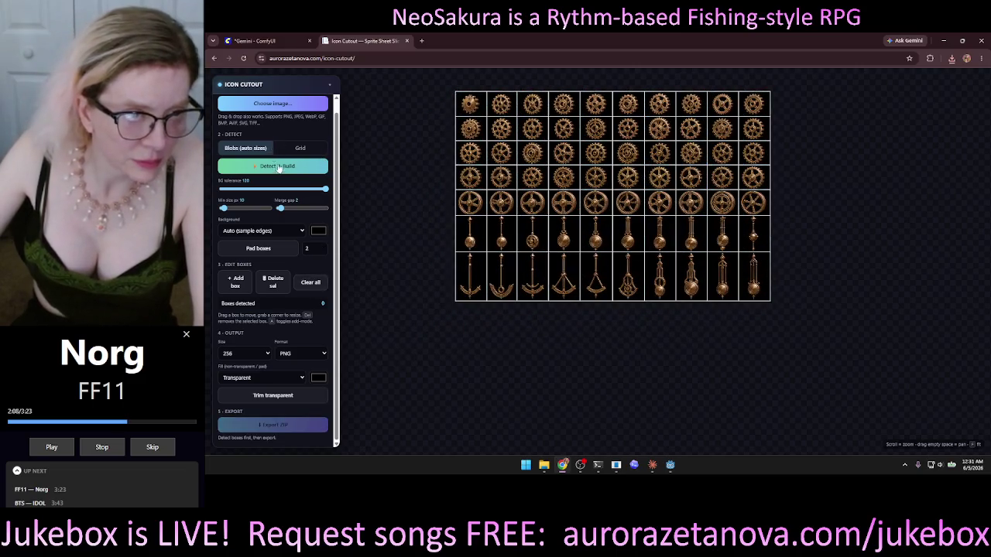
left_click(279, 167)
- Zoom in and adjust the box beside box 63, then check the background detection options
scroll(498, 302, "up", 5)
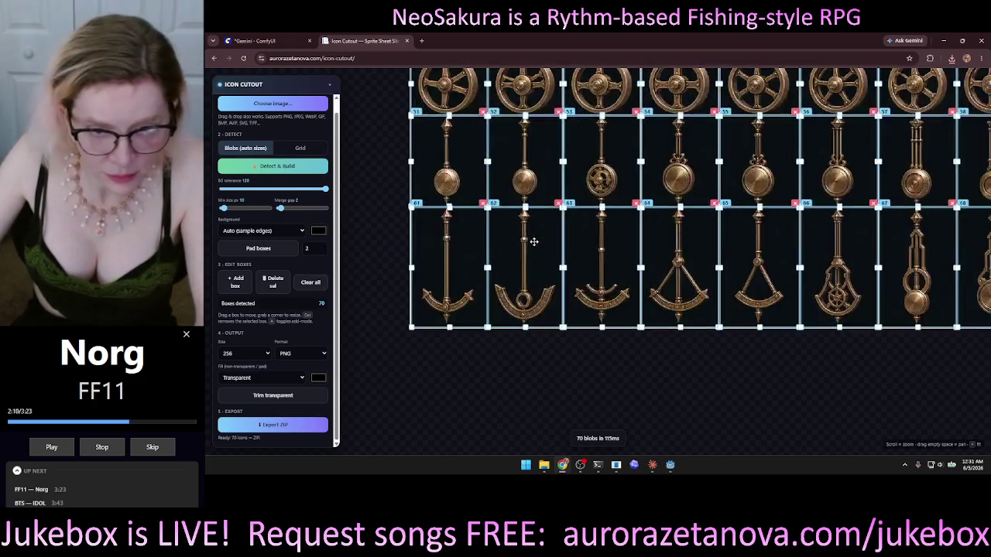
scroll(533, 242, "up", 5)
left_click_drag(606, 178, 593, 202)
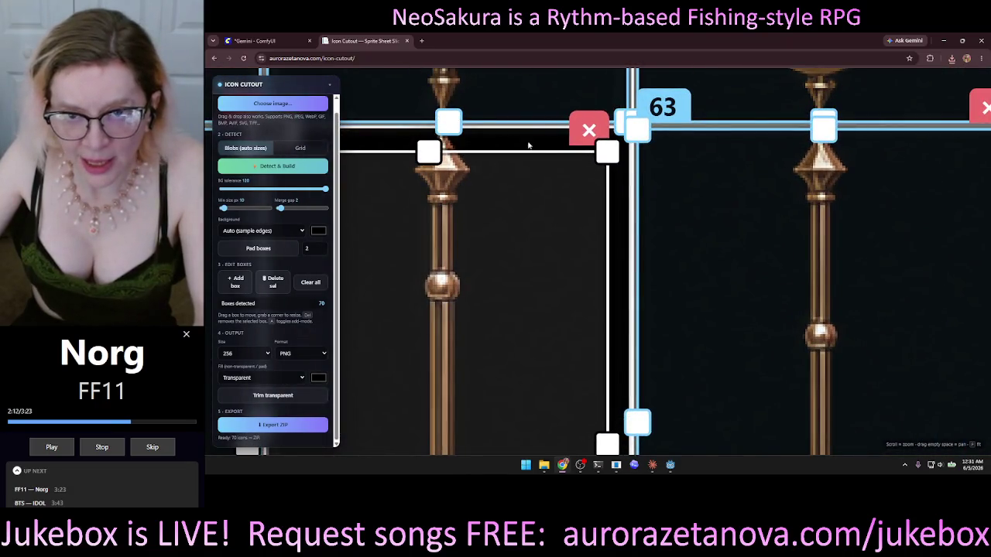
left_click_drag(544, 142, 495, 216)
scroll(491, 219, "up", 5)
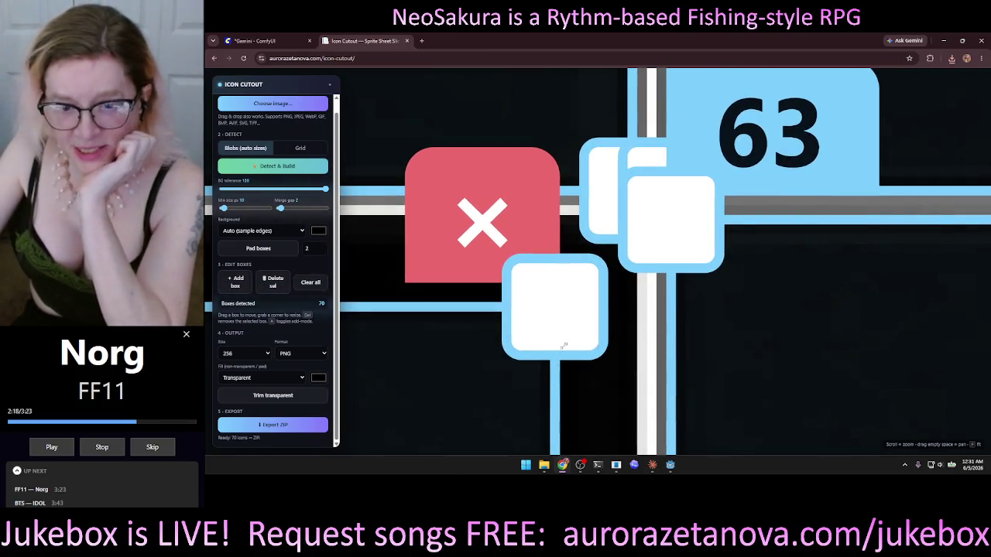
mouse_move(565, 352)
left_mouse_down()
mouse_move(655, 277)
mouse_move(665, 221)
mouse_move(653, 202)
mouse_move(649, 274)
mouse_move(647, 251)
mouse_move(632, 260)
mouse_move(648, 263)
mouse_move(625, 269)
mouse_move(634, 267)
left_mouse_up()
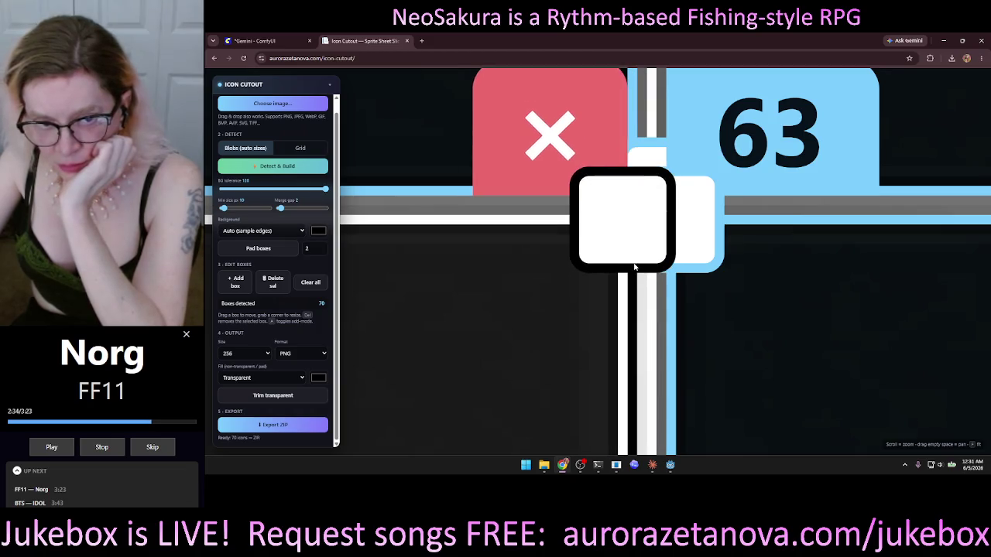
left_click(261, 231)
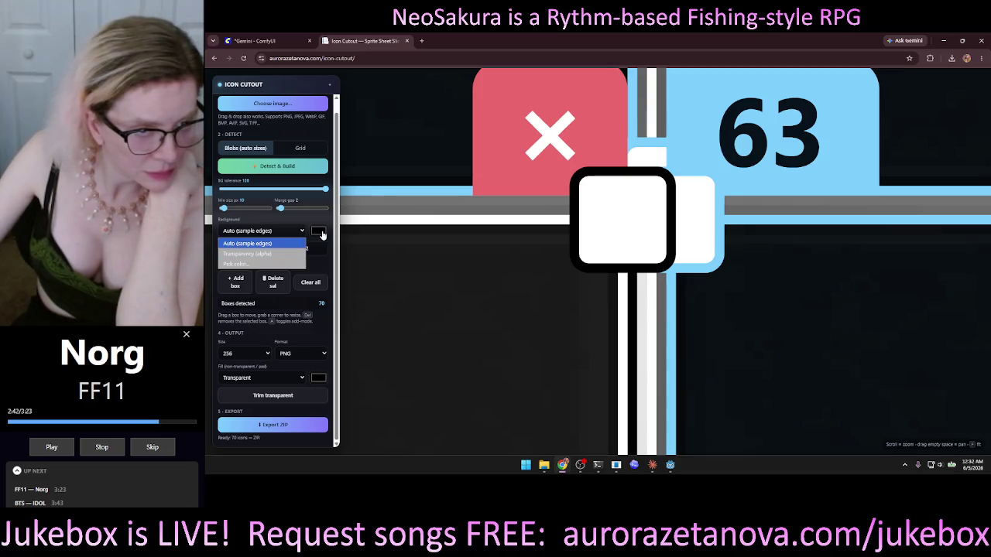
- Keep the background at Auto (sample edges) and drag box 62 onto box 63
left_click(263, 229)
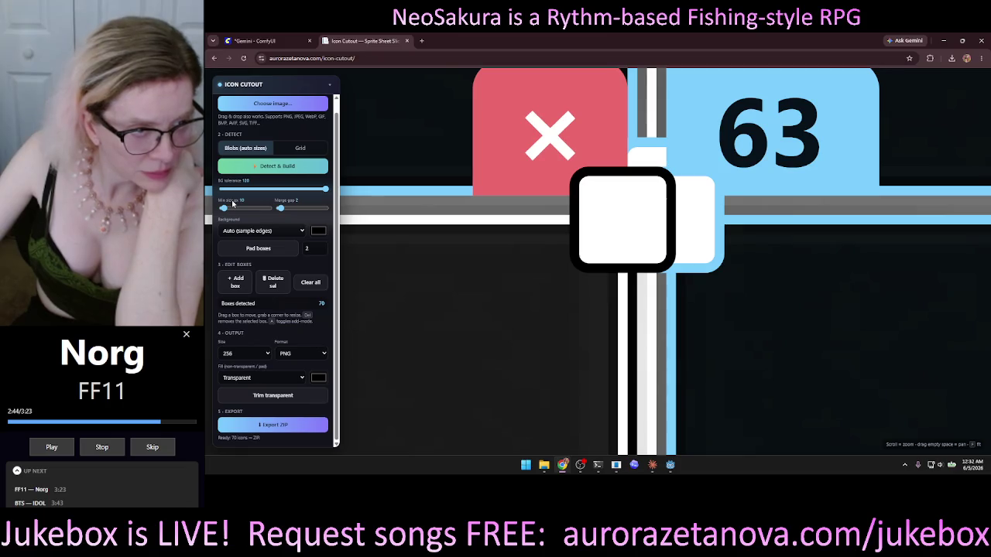
scroll(519, 275, "down", 5)
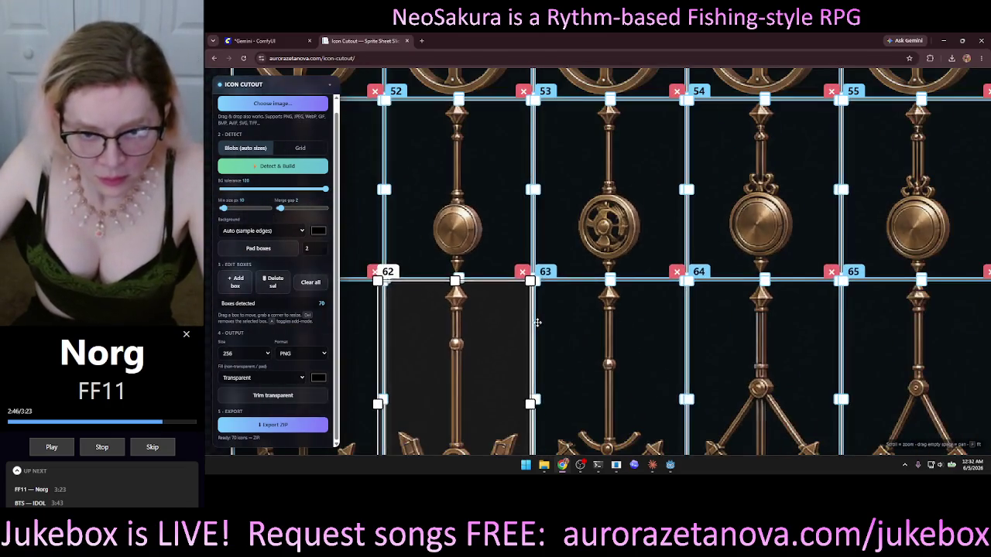
mouse_move(537, 322)
left_mouse_down()
mouse_move(757, 291)
mouse_move(553, 88)
mouse_move(555, 75)
mouse_move(588, 193)
mouse_move(622, 393)
mouse_move(642, 388)
left_mouse_up()
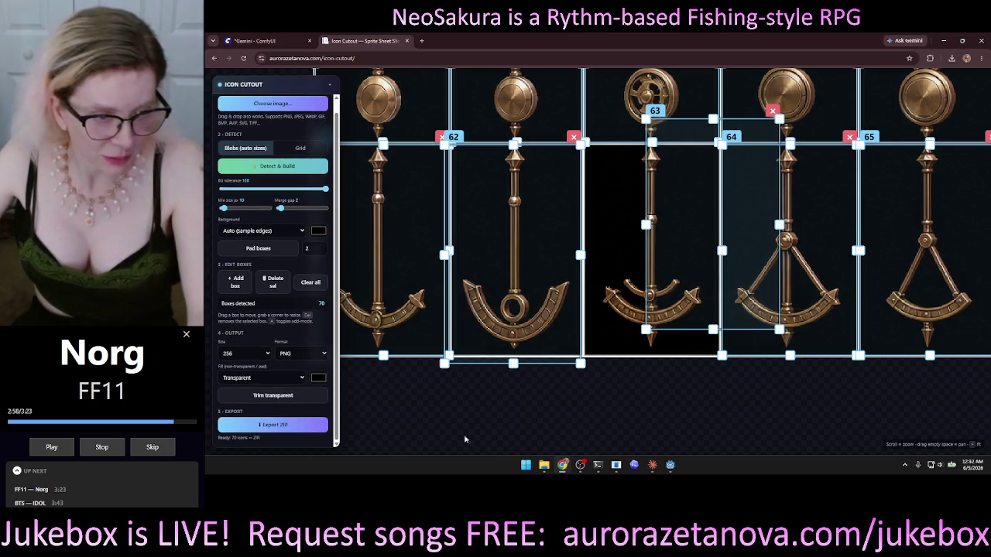
left_click(511, 427)
- Dismiss the browser context menu and clear all detection boxes
right_click(623, 400)
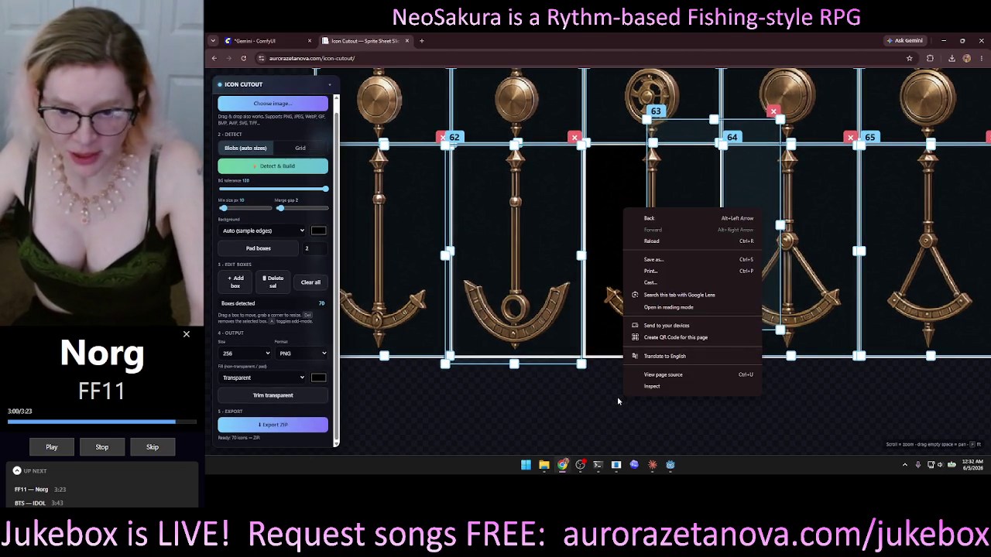
left_click(547, 408)
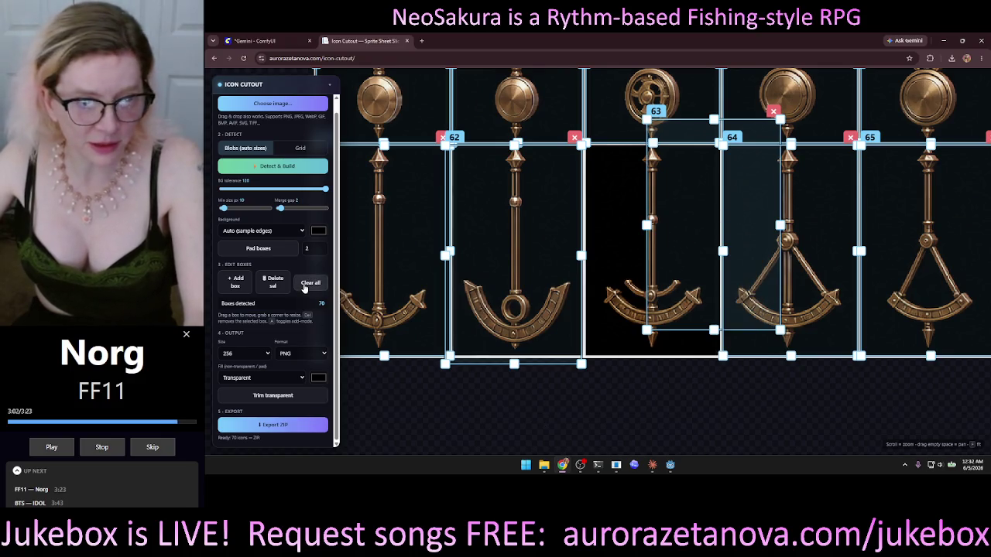
left_click(306, 283)
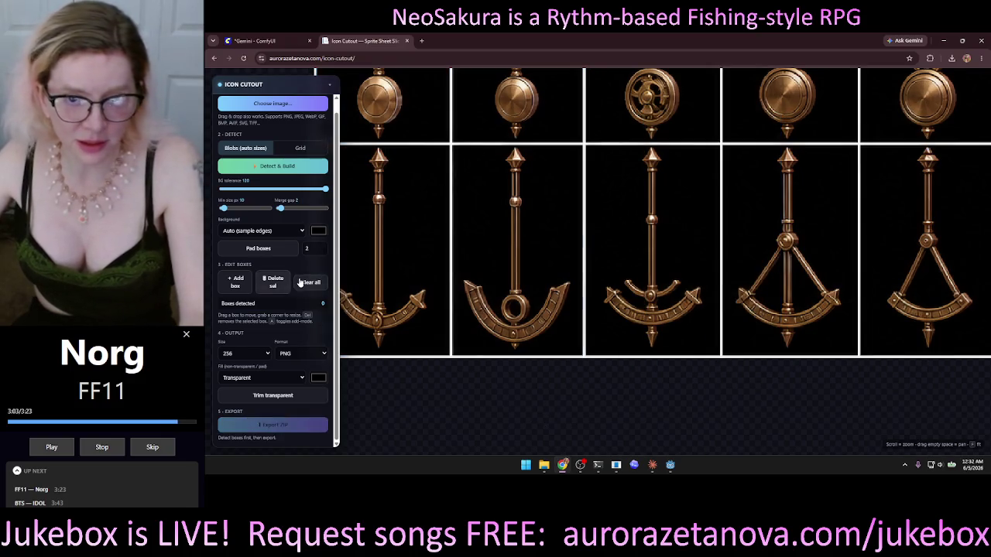
- Raise the minimum blob size and set merge gap to 4, then clear and re-detect
left_click_drag(224, 209, 249, 210)
left_click(273, 168)
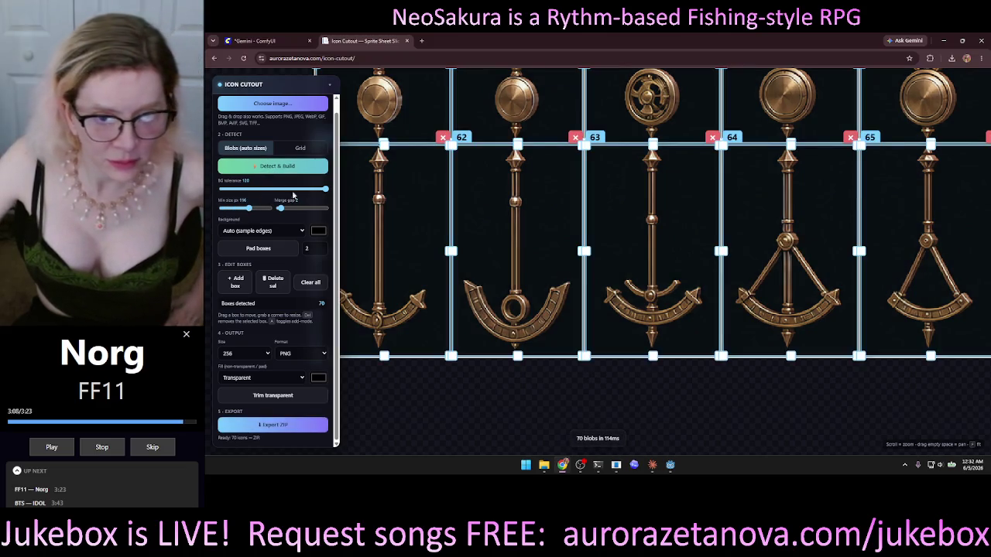
left_click(281, 209)
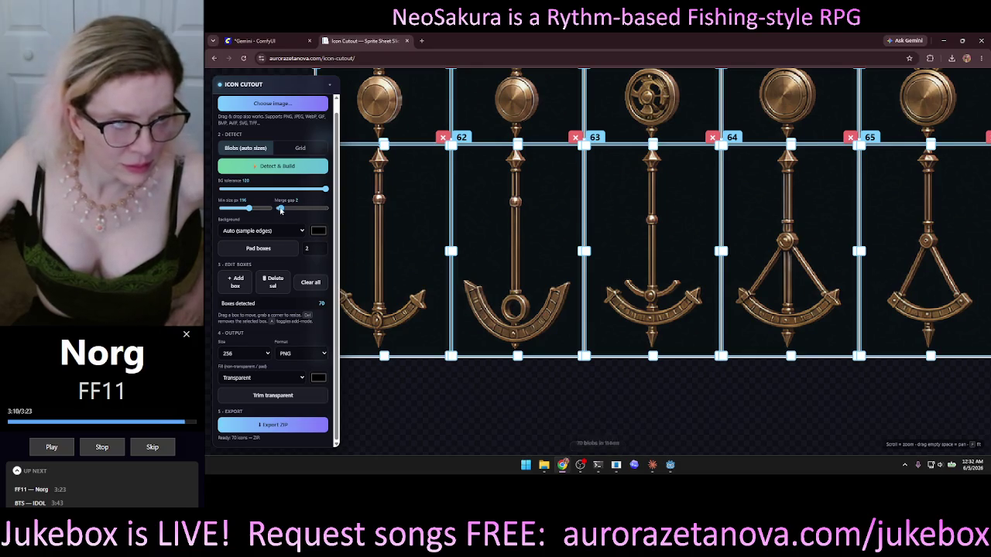
left_click_drag(281, 209, 283, 209)
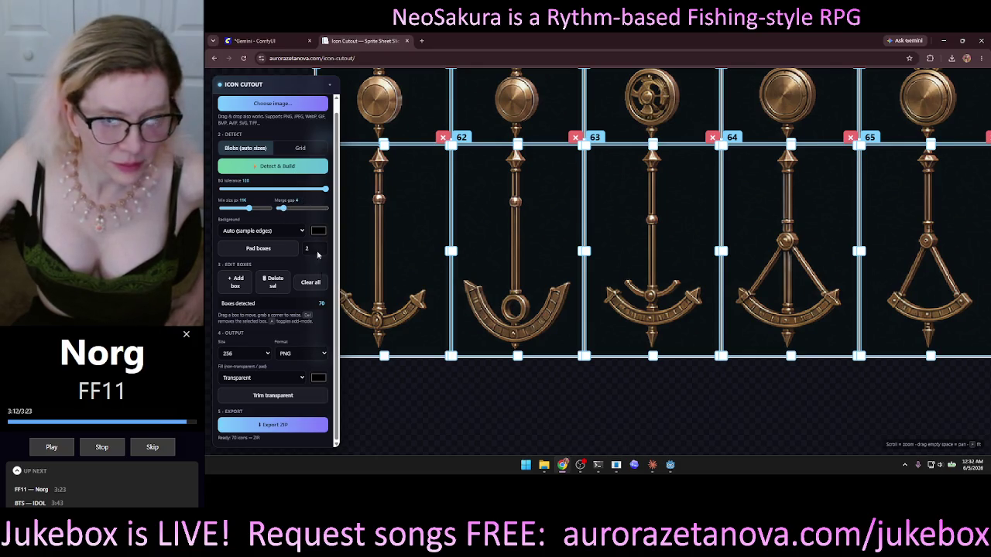
left_click(312, 282)
left_click(304, 174)
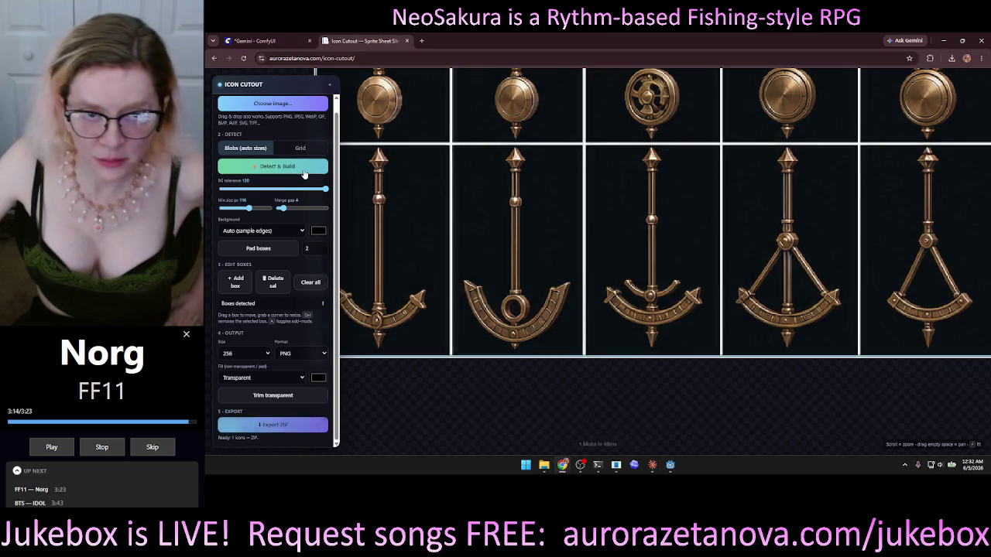
- Lower the minimum blob size to 2, then clear the sheet-wide box and re-detect
scroll(522, 410, "down", 5)
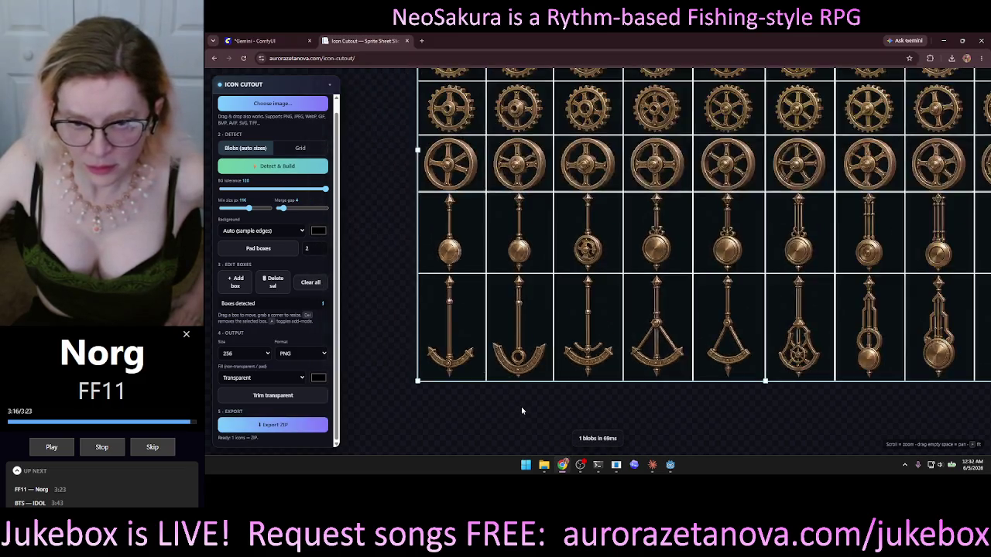
scroll(522, 409, "up", 5)
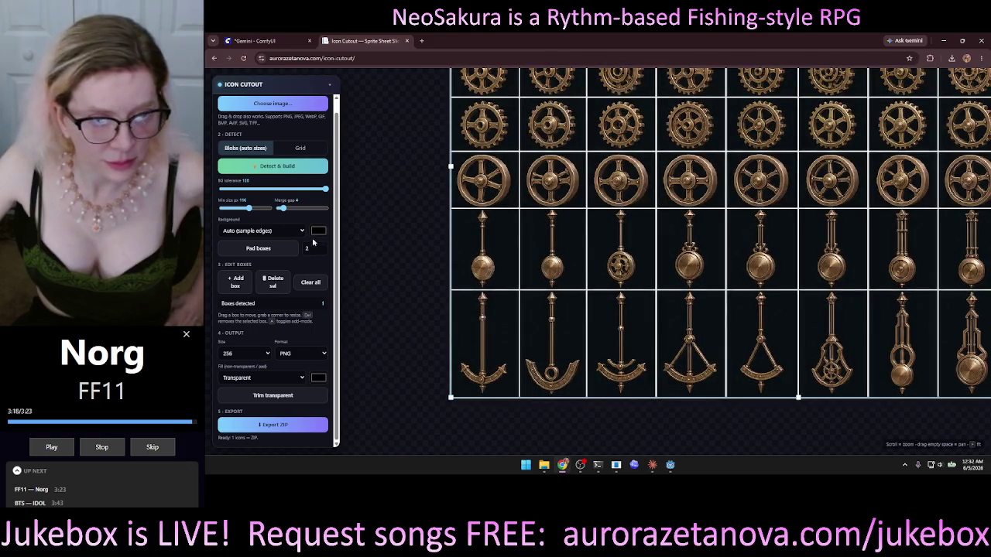
left_click_drag(249, 208, 222, 208)
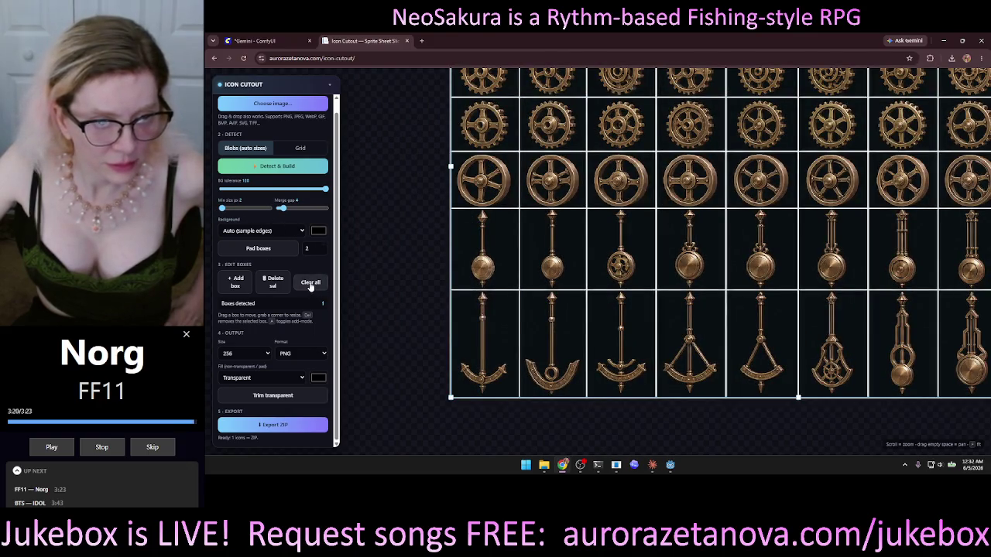
left_click(311, 284)
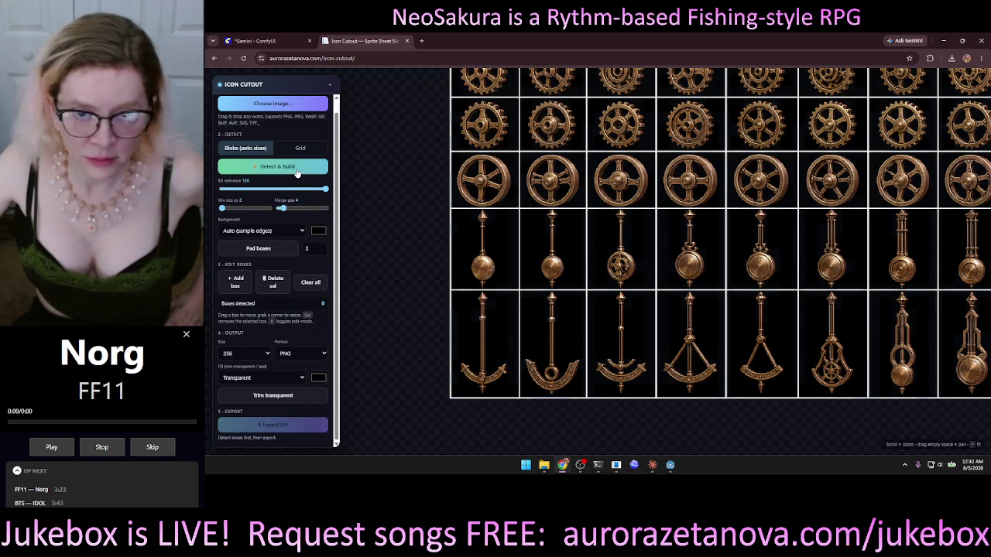
left_click(296, 172)
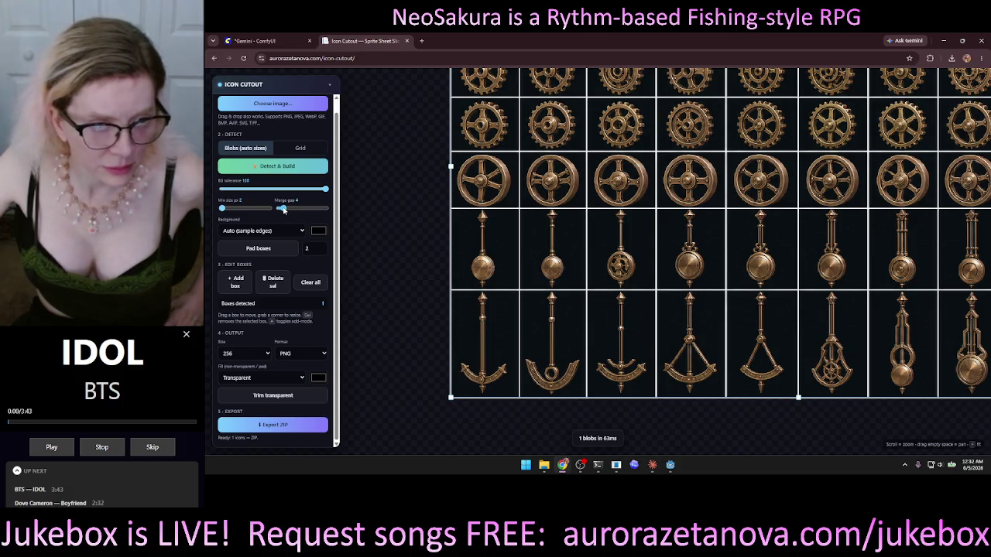
- Reduce the merge gap to 3 and then 1, re-detecting to box all 70 icons
left_click_drag(284, 210, 280, 209)
left_click(292, 169)
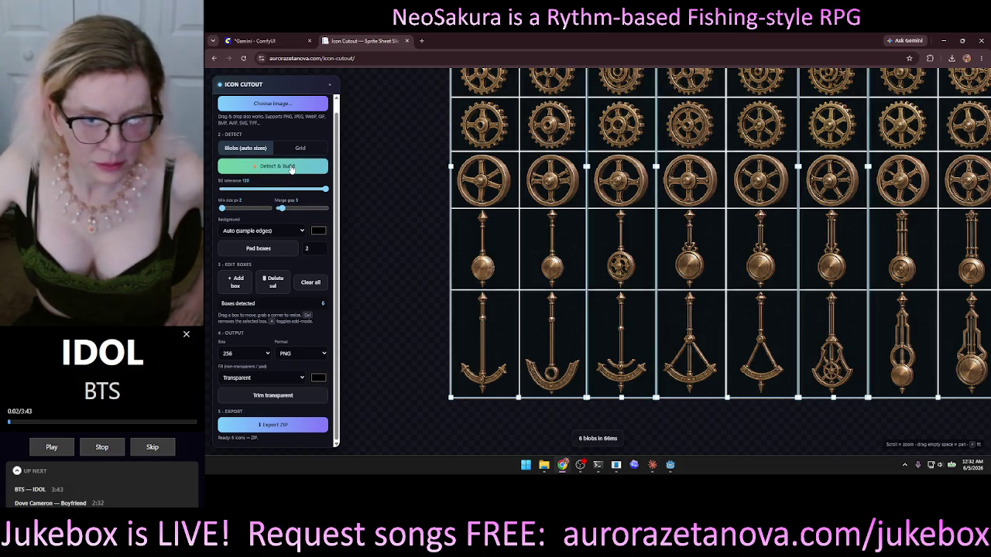
left_click_drag(283, 209, 280, 209)
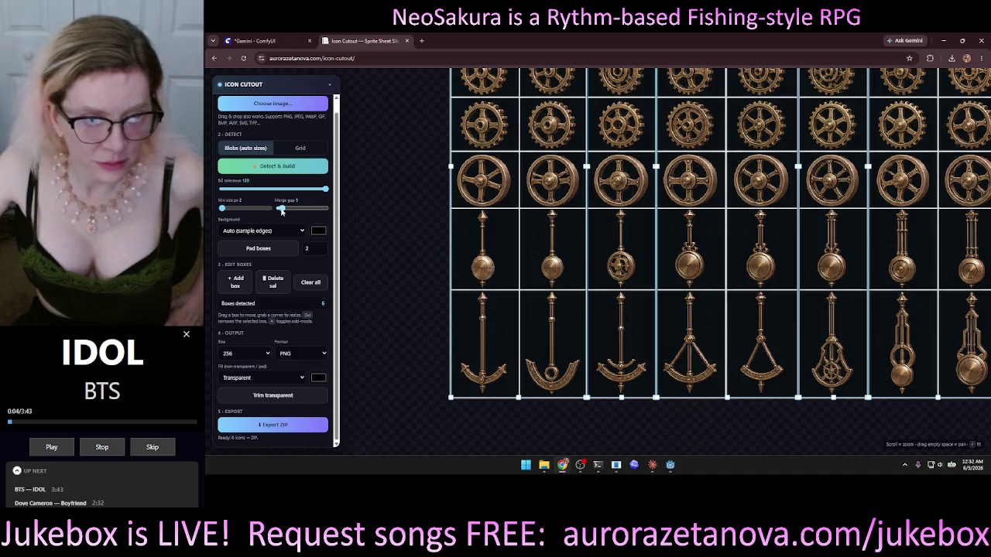
left_click(297, 170)
scroll(389, 185, "up", 8)
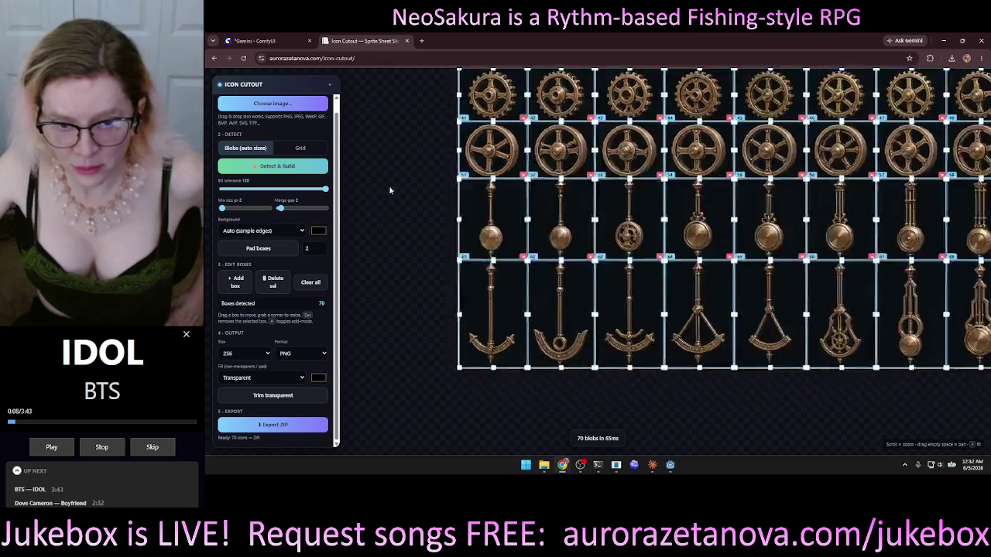
- Lower the background tolerance to 55 and rebuild the boxes
scroll(454, 274, "up", 3)
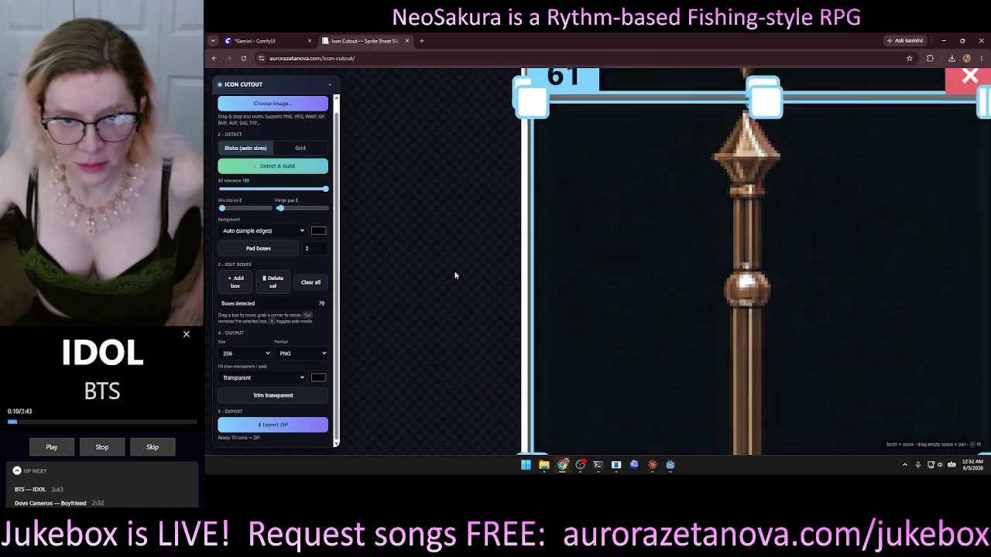
scroll(454, 274, "down", 3)
left_click_drag(326, 194, 270, 191)
left_click(304, 170)
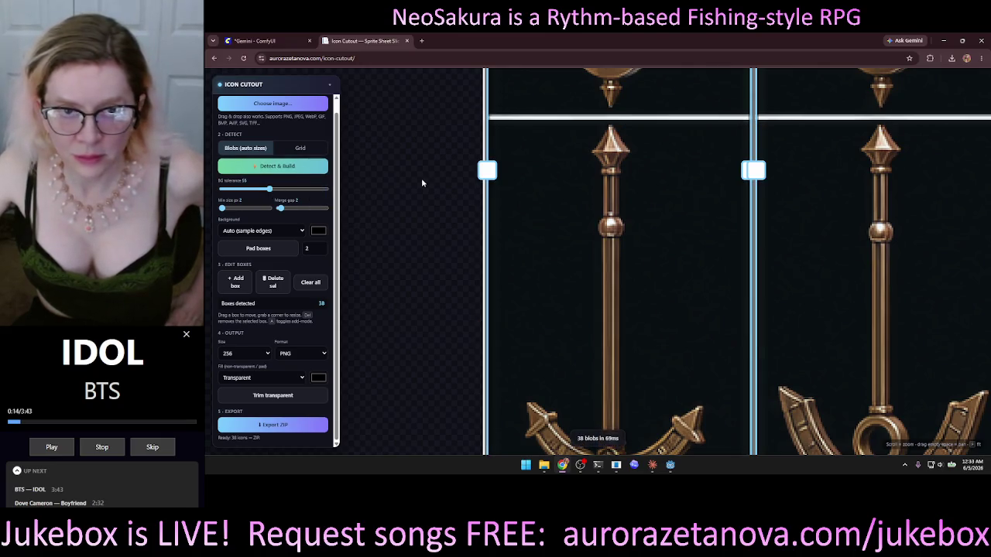
scroll(422, 186, "down", 5)
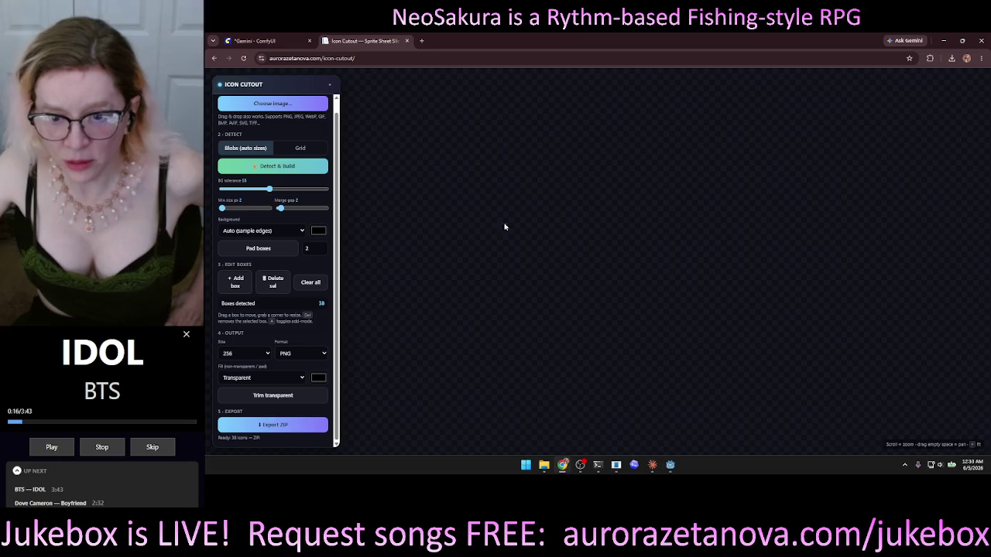
left_click(303, 167)
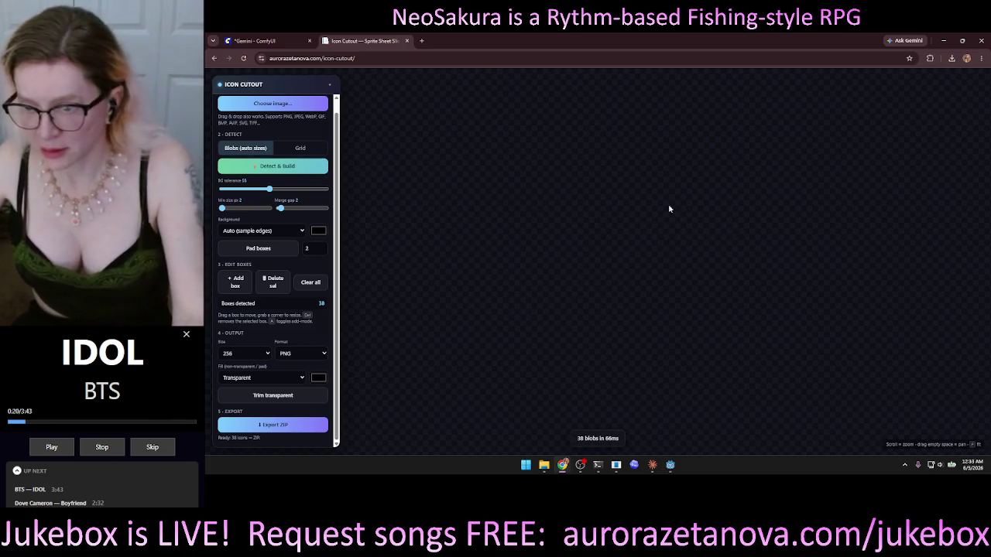
- Recentre the sprite sheet, then raise background tolerance to 83 and re-detect
scroll(685, 267, "down", 3)
mouse_move(694, 265)
left_mouse_down()
mouse_move(533, 255)
mouse_move(449, 228)
left_mouse_up()
scroll(452, 244, "up", 5)
left_click_drag(558, 251, 443, 242)
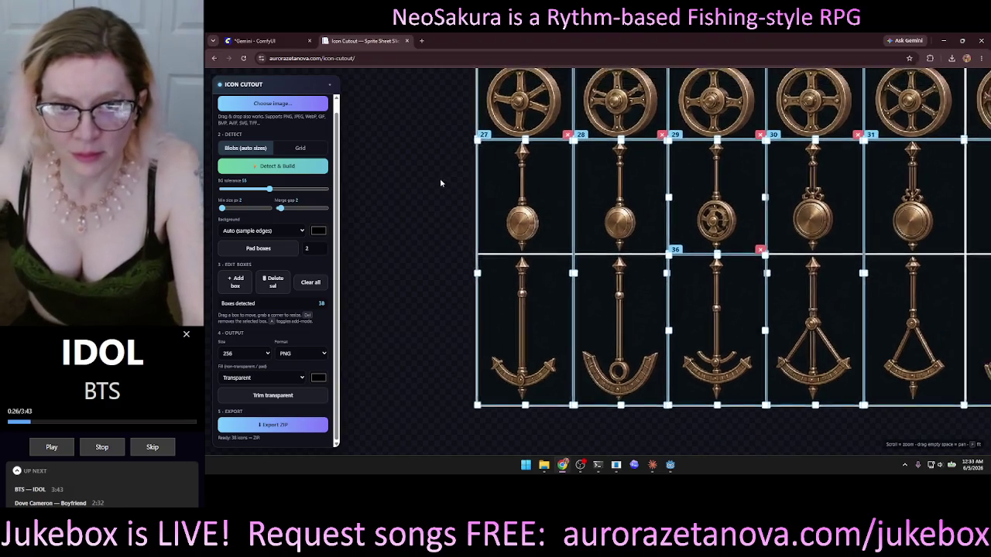
scroll(440, 178, "up", 3)
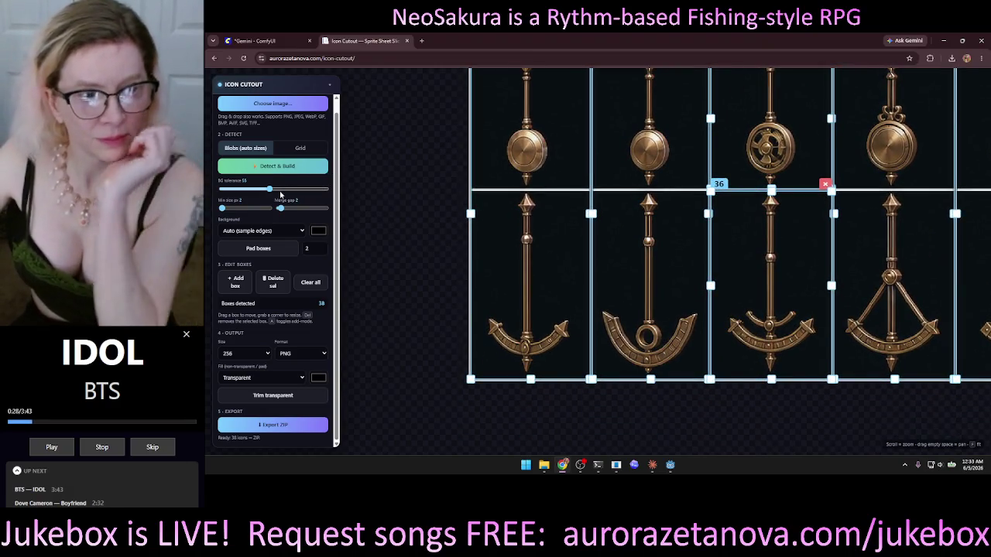
left_click_drag(270, 189, 295, 189)
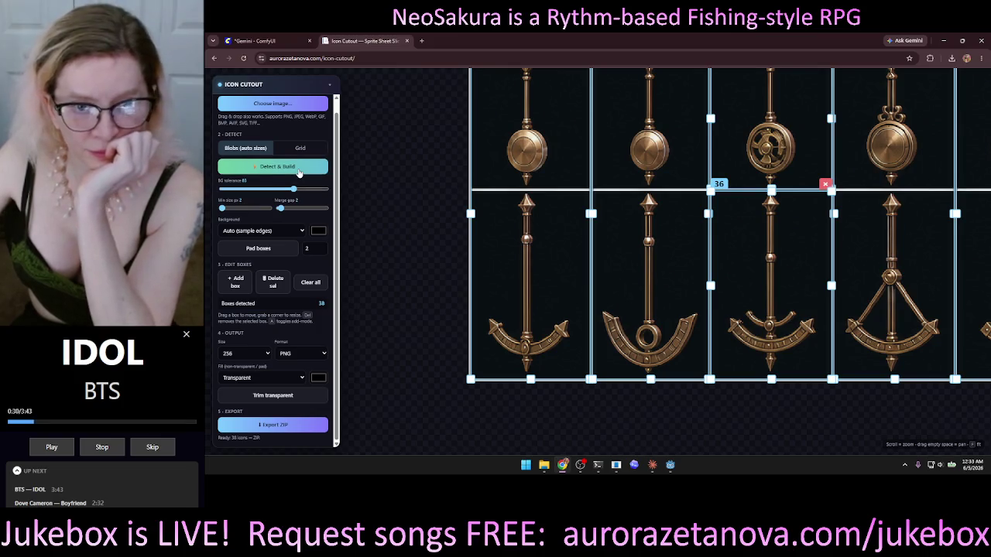
left_click(298, 172)
- Set background tolerance back to 120 and re-detect to get 70 boxes
scroll(409, 214, "up", 5)
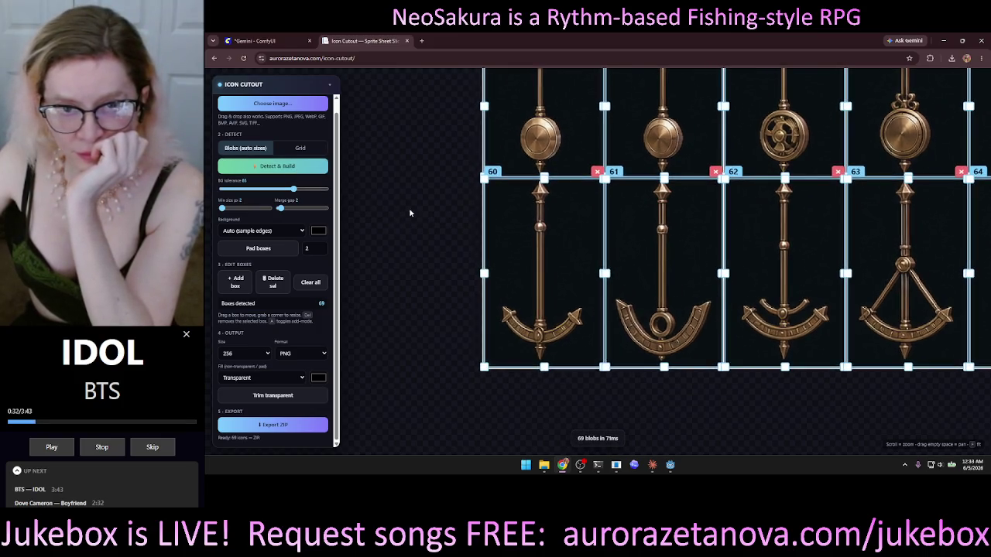
scroll(464, 256, "down", 2)
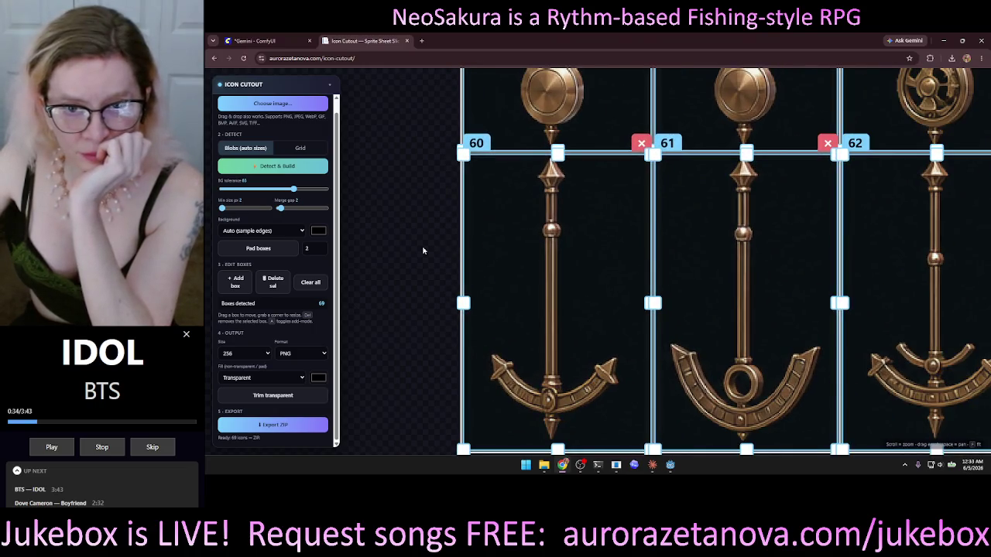
scroll(456, 264, "up", 3)
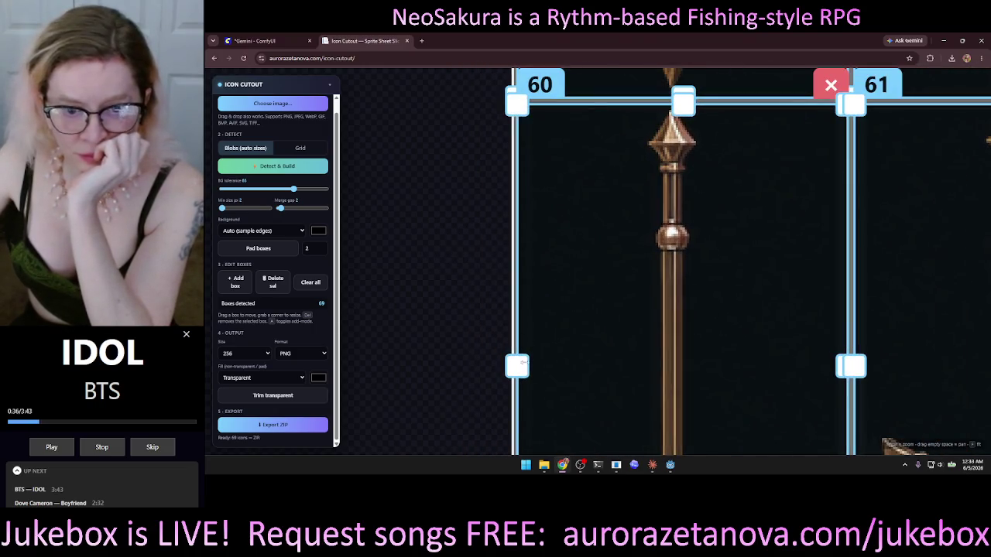
left_click_drag(296, 183, 378, 195)
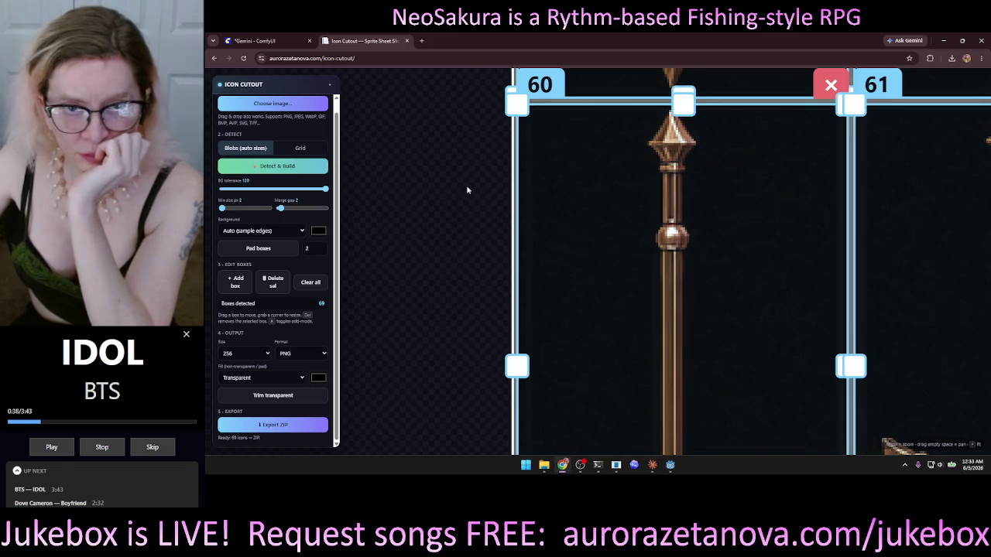
left_click(308, 172)
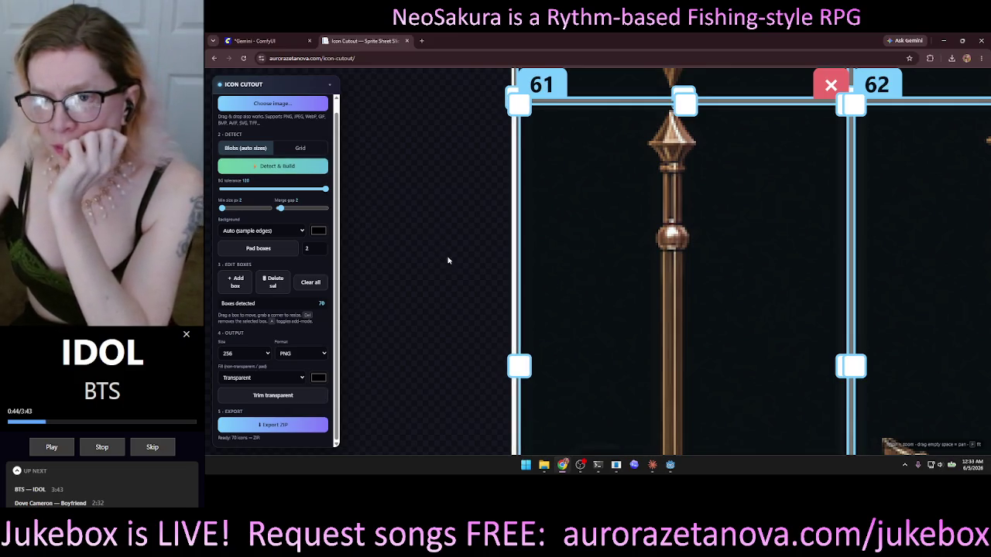
left_click_drag(415, 314, 414, 108)
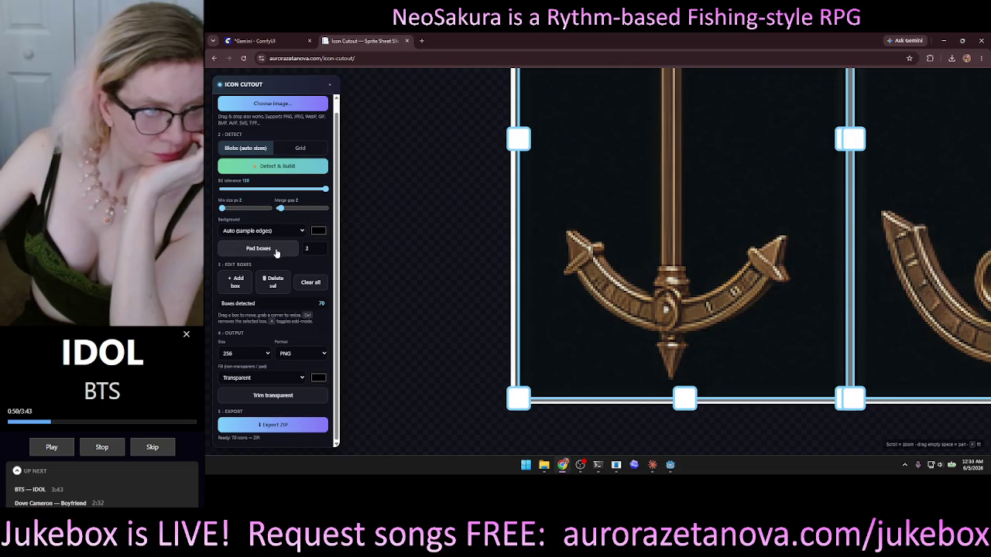
- Set box padding to 4 and rebuild the boxes
left_click(308, 249)
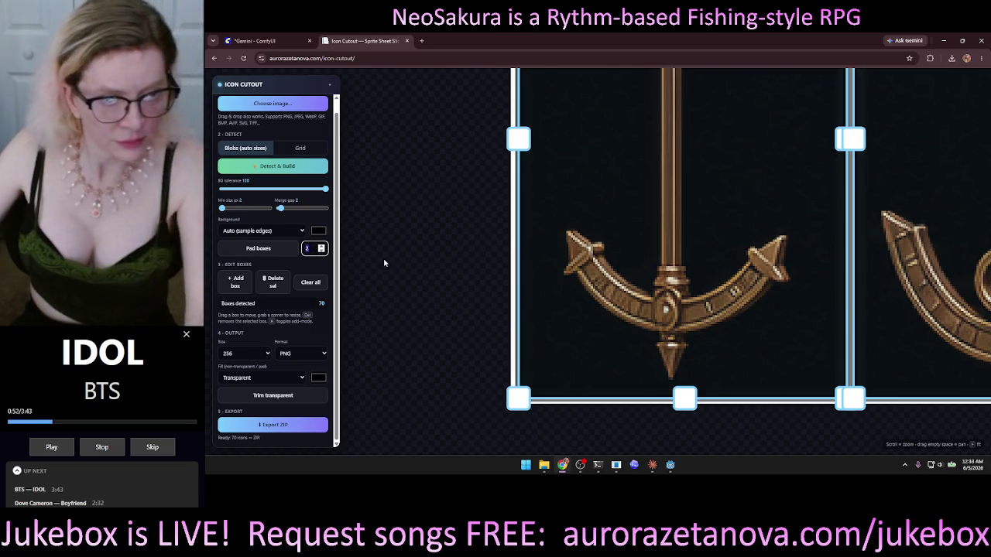
key("Up")
key("Up")
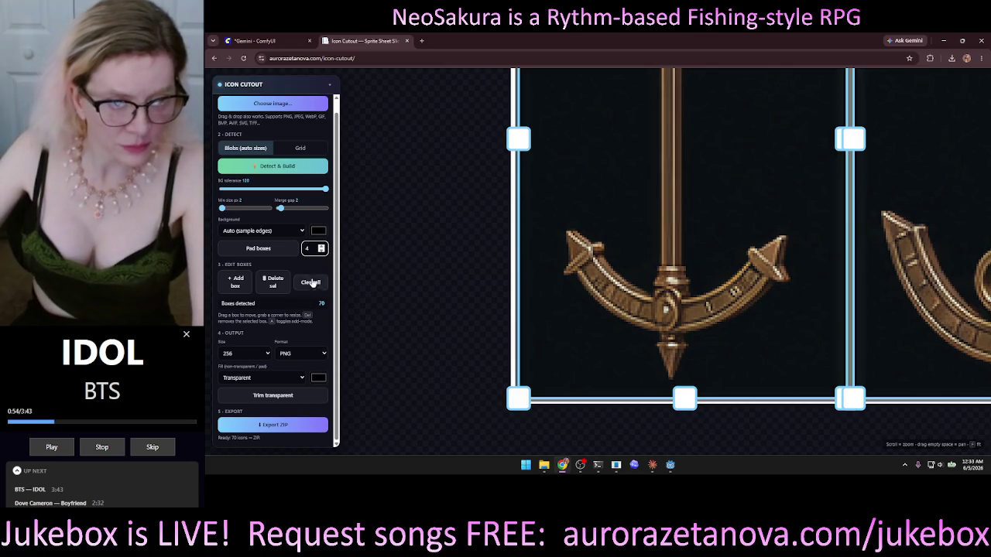
left_click(302, 170)
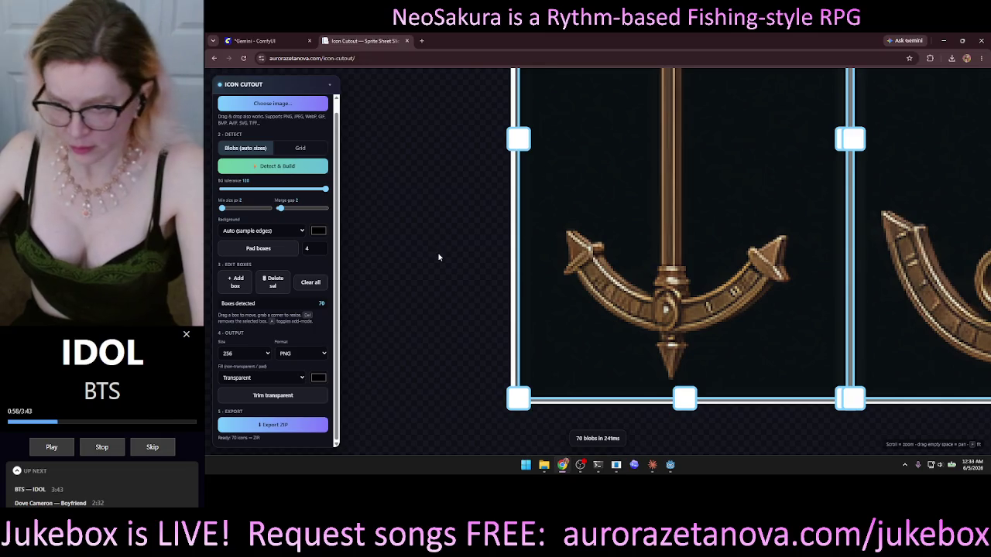
- Increase box padding to 16 and rebuild, checking boxes 61 and 62
left_click_drag(439, 257, 413, 442)
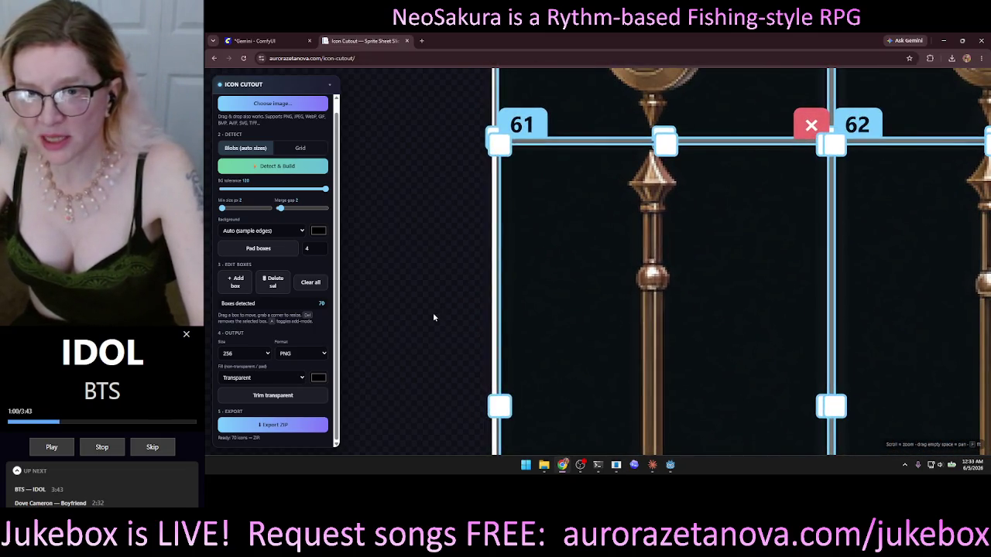
mouse_move(434, 317)
left_mouse_down()
mouse_move(462, 223)
mouse_move(438, 228)
left_mouse_up()
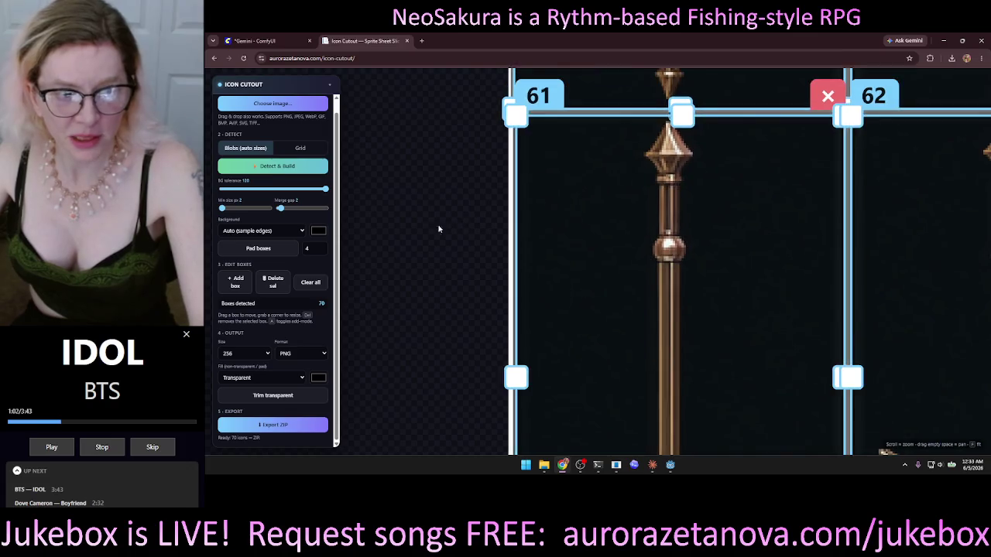
scroll(439, 228, "down", 2)
left_click(317, 248)
type("16")
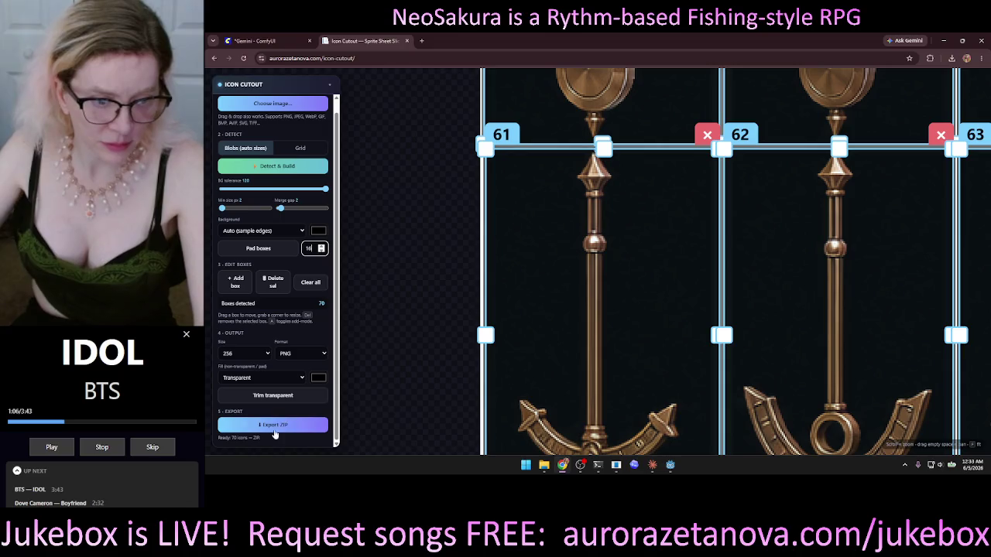
left_click(299, 168)
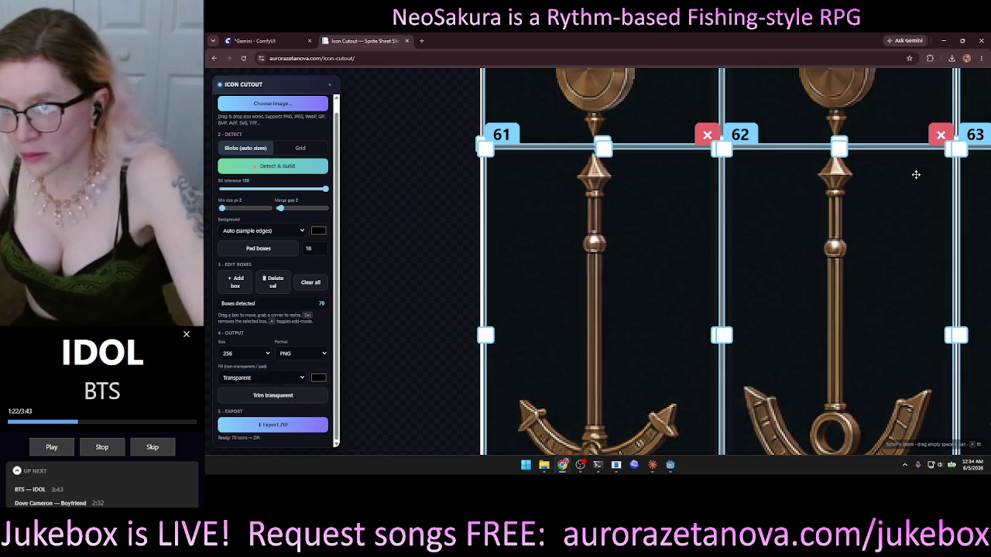
scroll(410, 404, "up", 4)
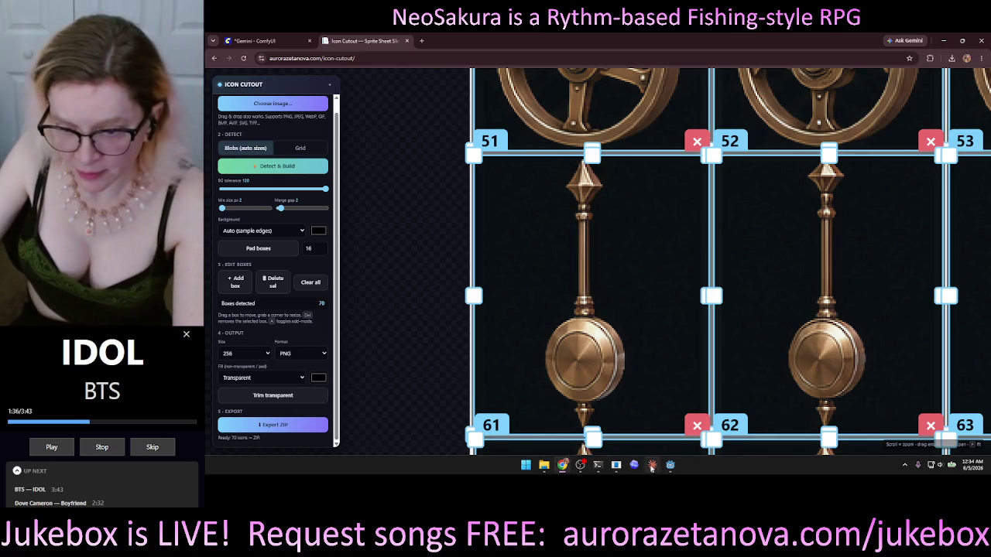
- Dictate and send a Claude request for an Edit boxes slider shrinking all boxes around their centres
left_click(652, 464)
left_click(633, 380)
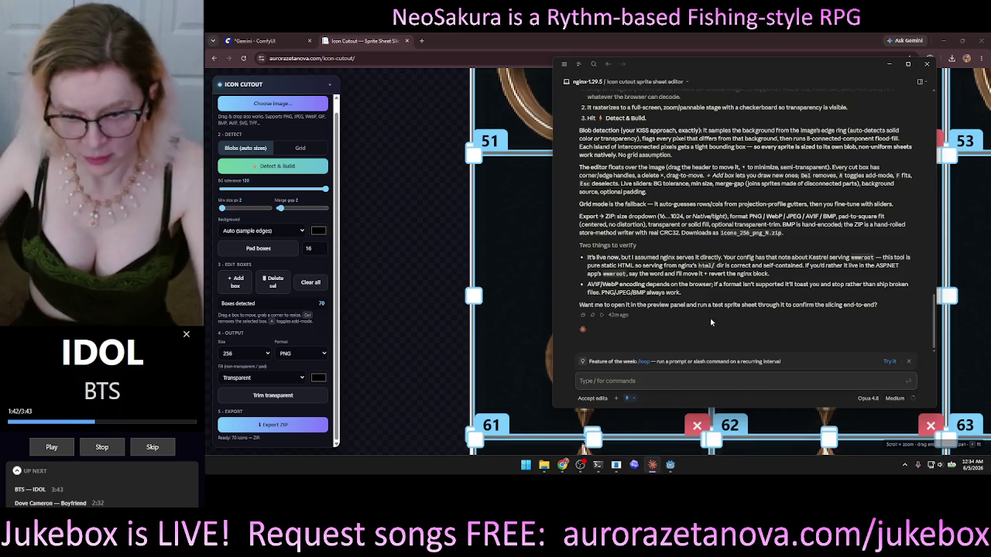
type("In the end")
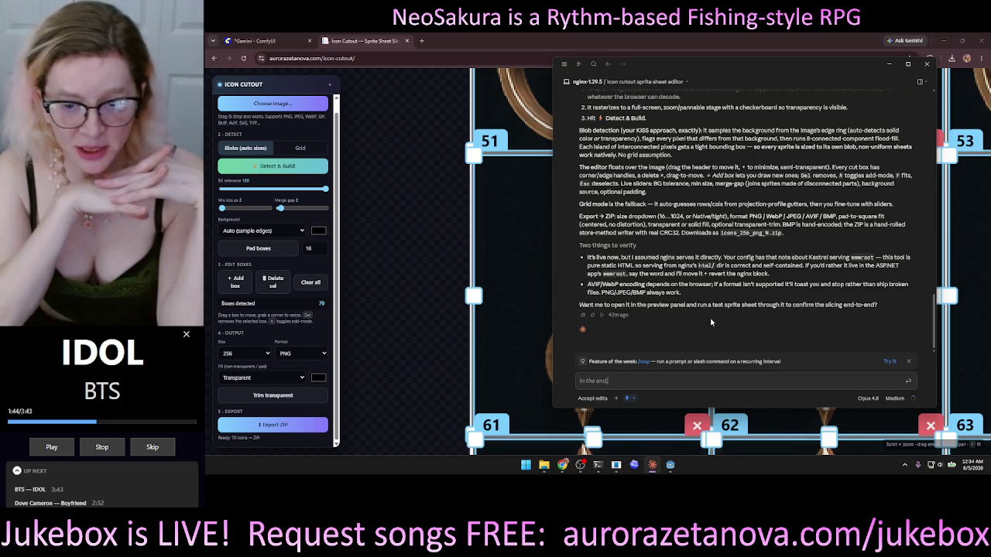
type("ion")
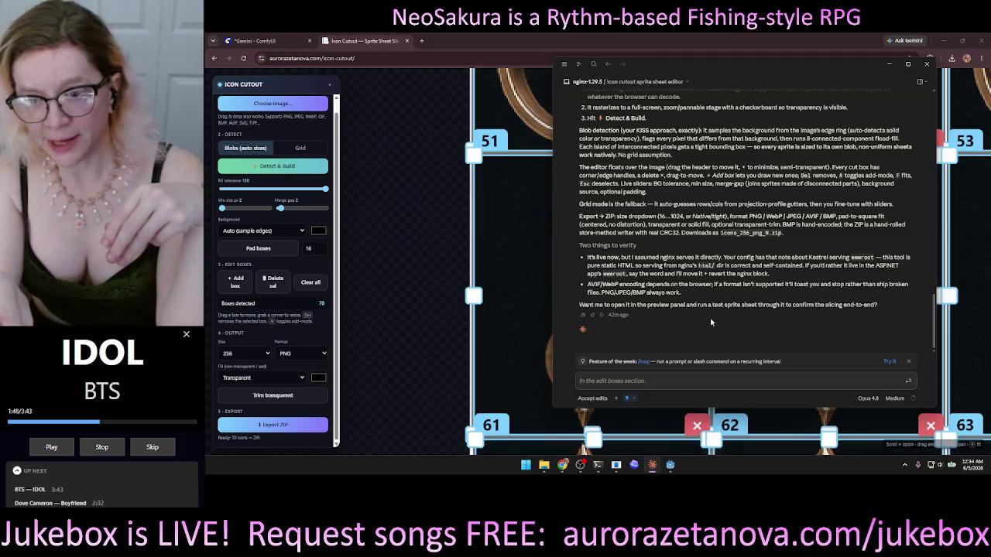
type(". Had a little slider")
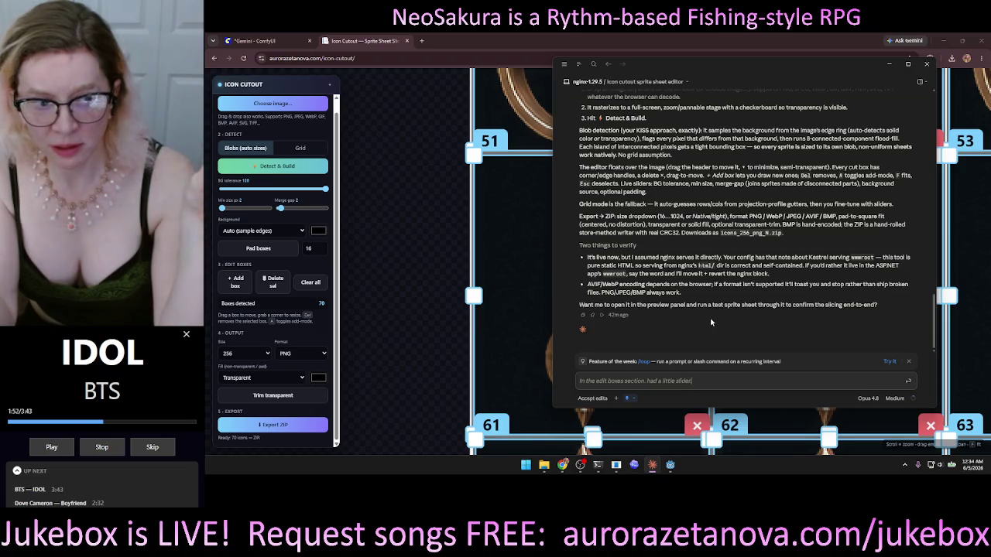
type(" that will")
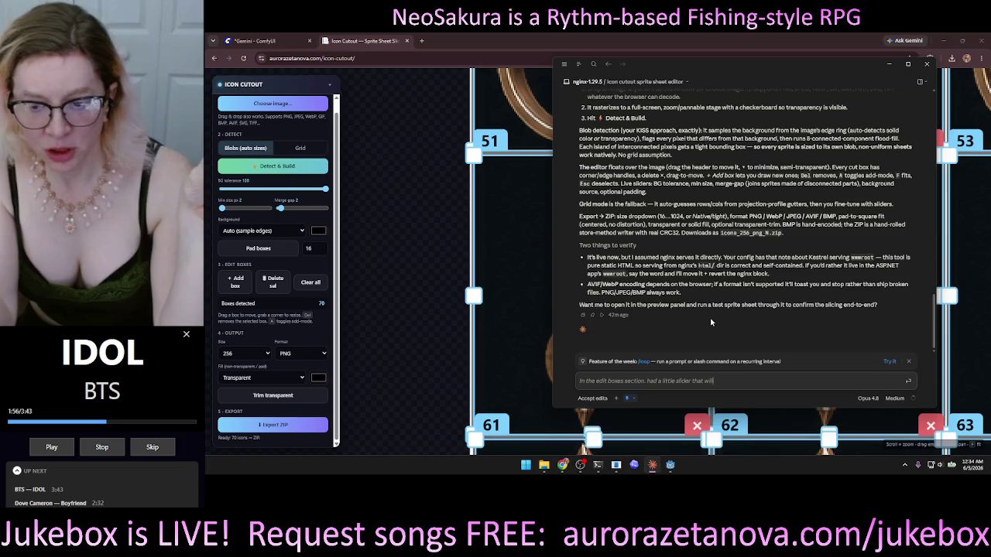
type(".")
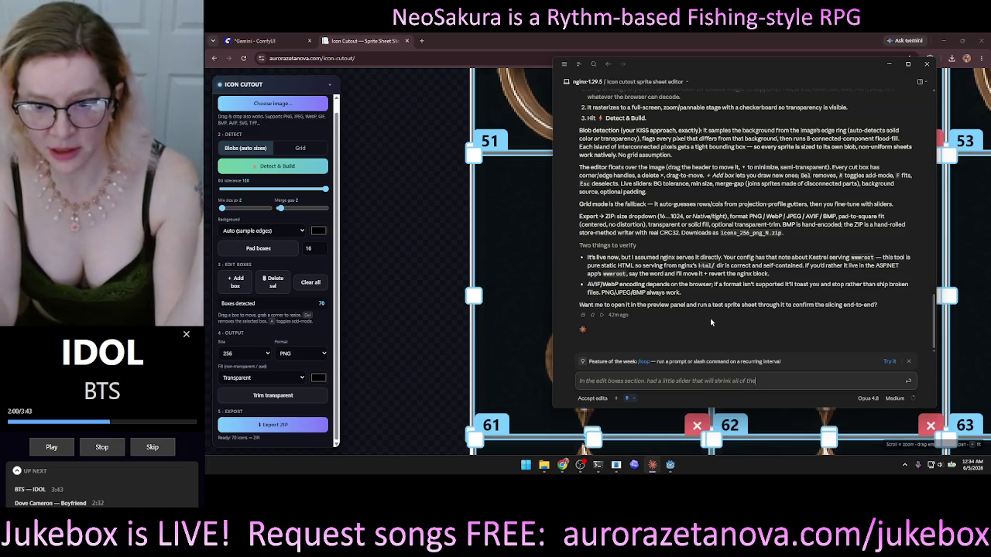
type("es at one")
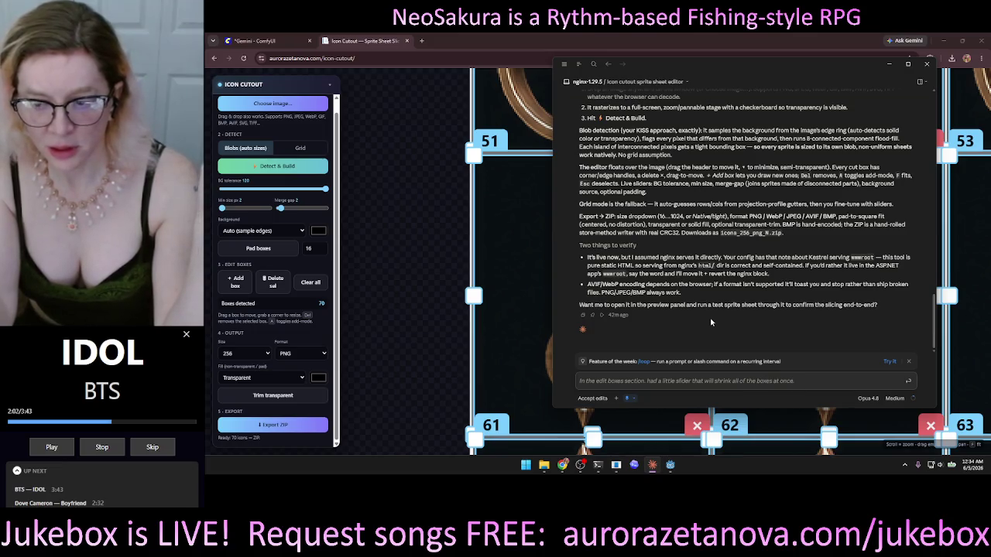
type(".")
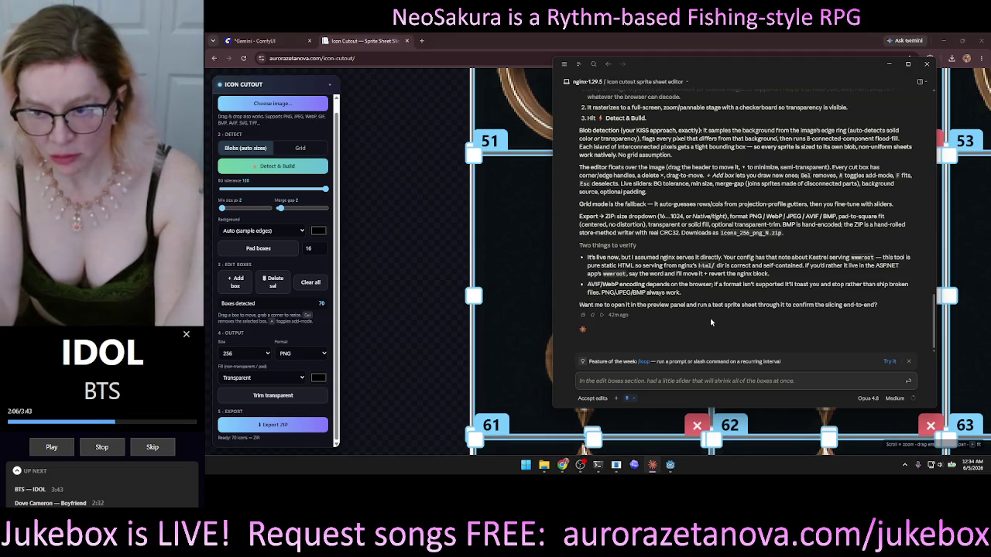
type(" Us")
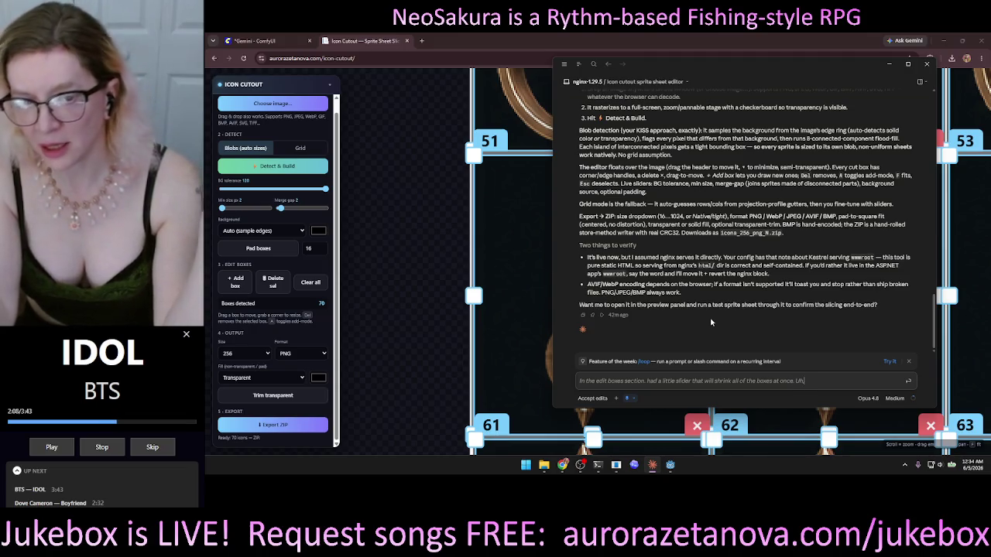
type("ing the local center of each")
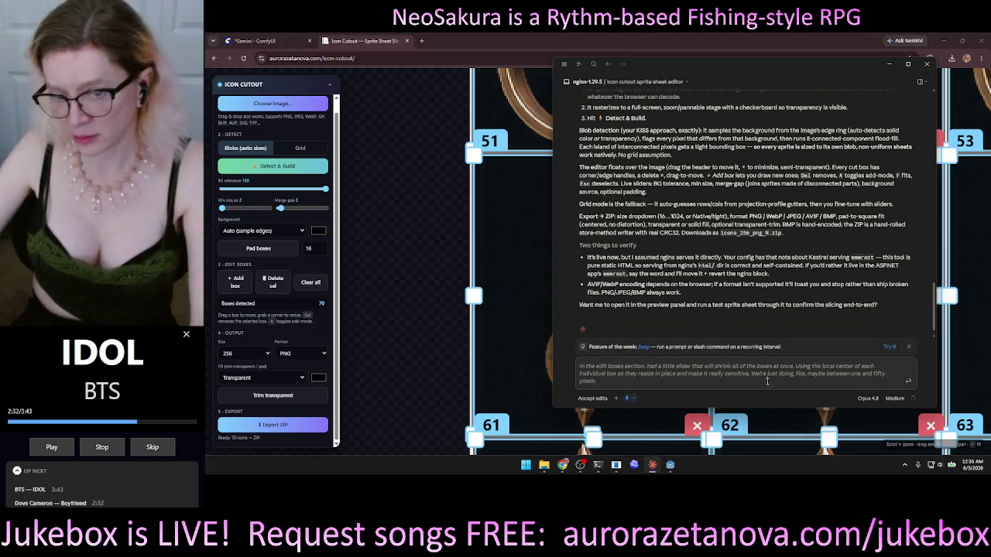
left_click(627, 399)
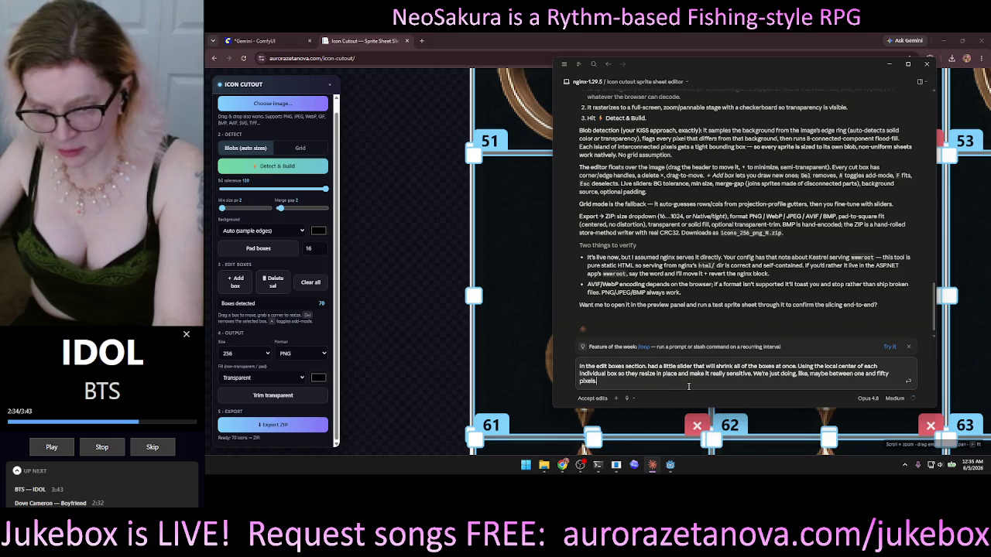
key("Return")
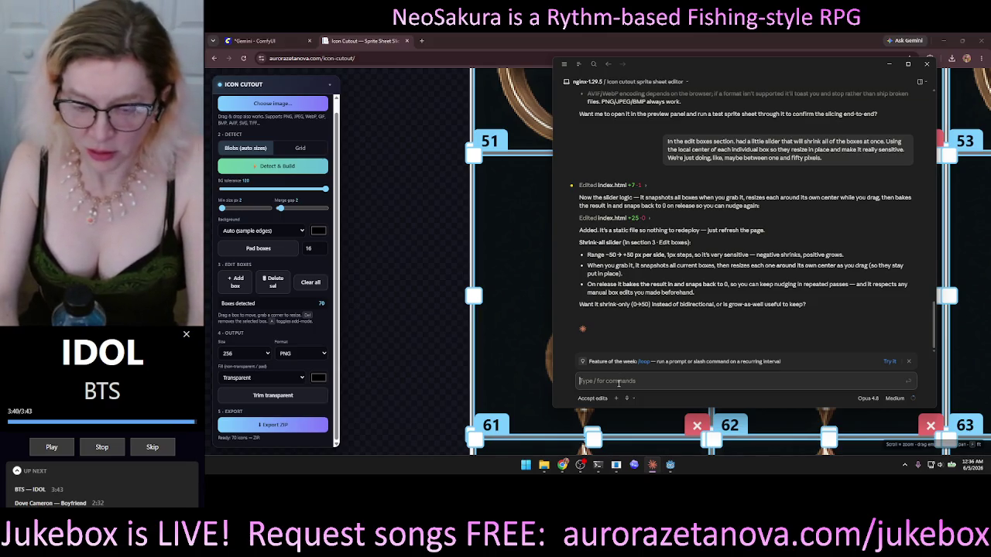
- Reply 'both, sure' so the slider shrinks and grows, then return to Icon Cutout
type("both,")
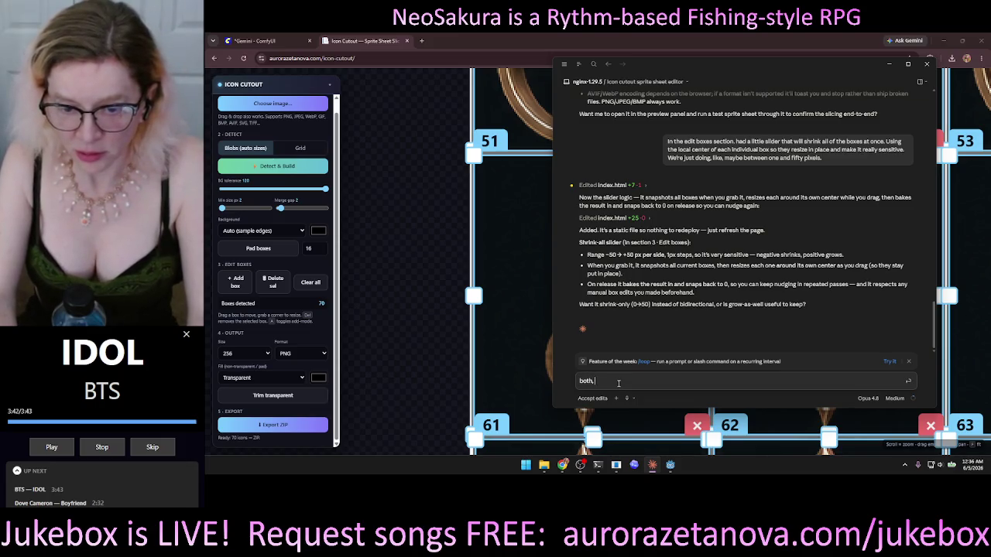
type(" sure")
key("Return")
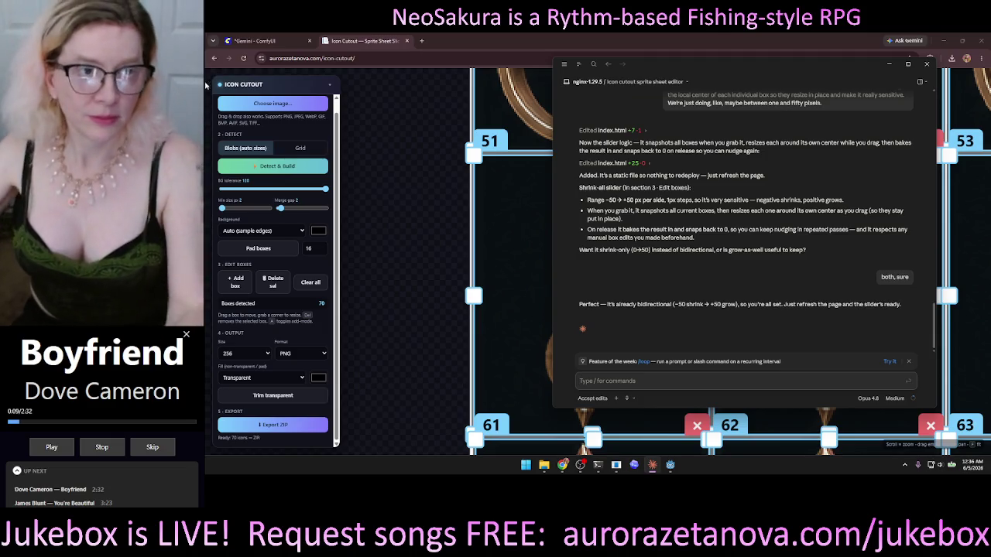
left_click(243, 58)
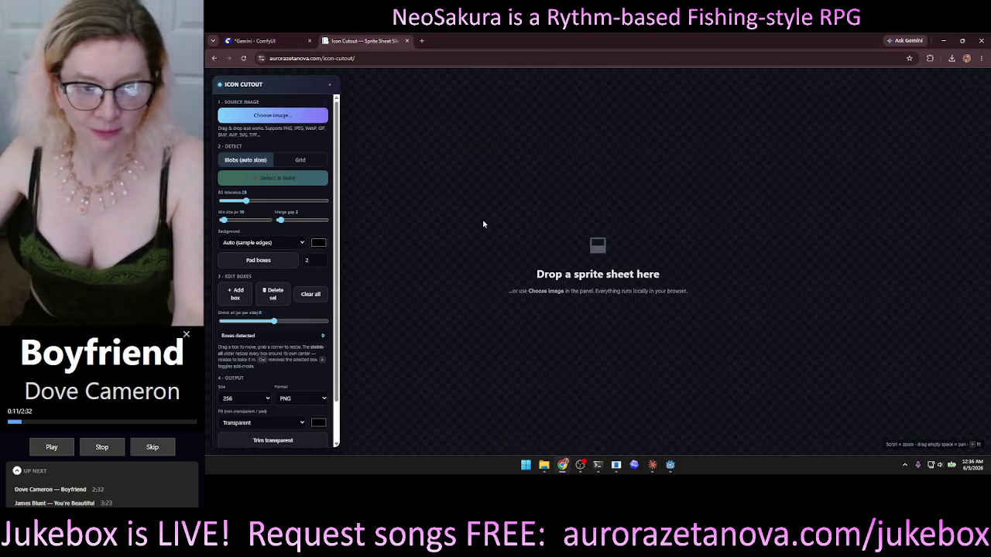
- Load the newest sprite sheet PNG from Downloads, set BG tolerance 128, and detect 70 sprites
left_click(544, 465)
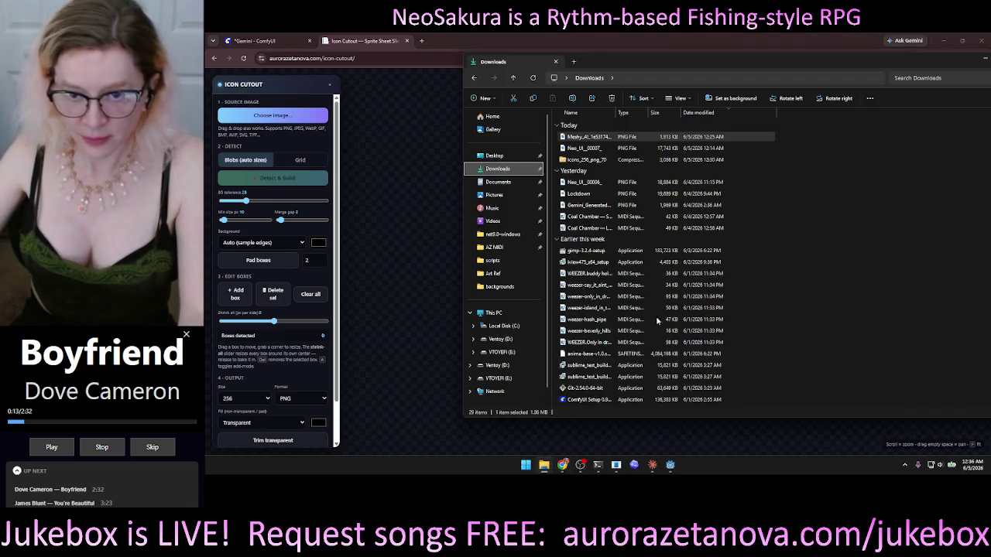
left_click(576, 137)
mouse_move(576, 137)
left_mouse_down()
mouse_move(454, 198)
mouse_move(520, 352)
left_mouse_up()
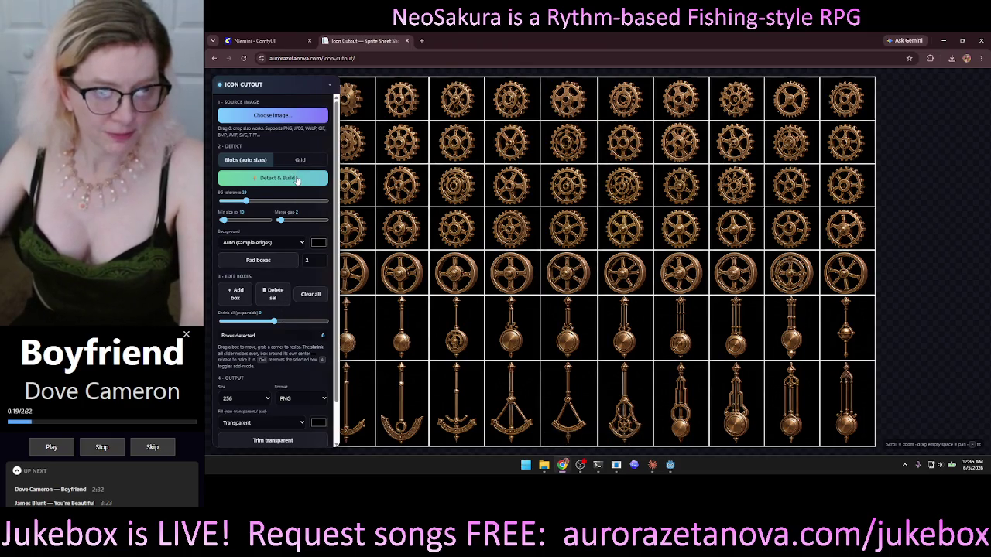
left_click_drag(246, 201, 325, 200)
left_click(322, 178)
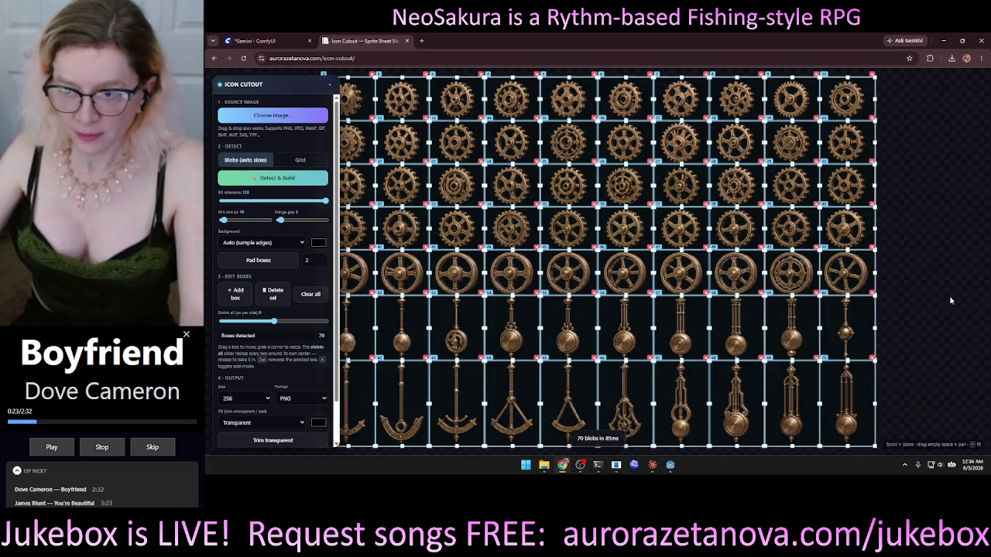
- Nudge the Shrink-all slider to shrink and grow all boxes, then zoom in on box 70
left_click_drag(950, 295, 806, 210)
scroll(822, 233, "up", 3)
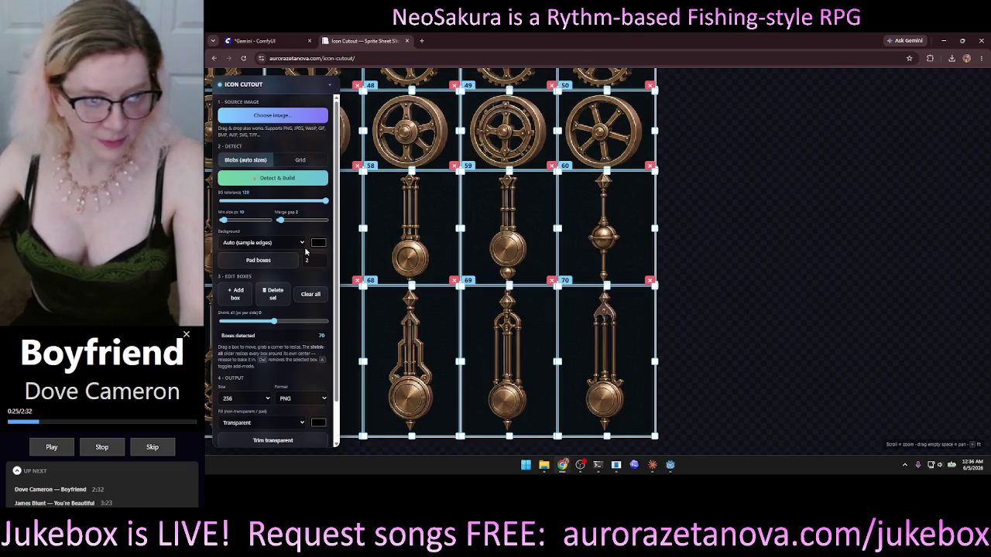
left_click(273, 324)
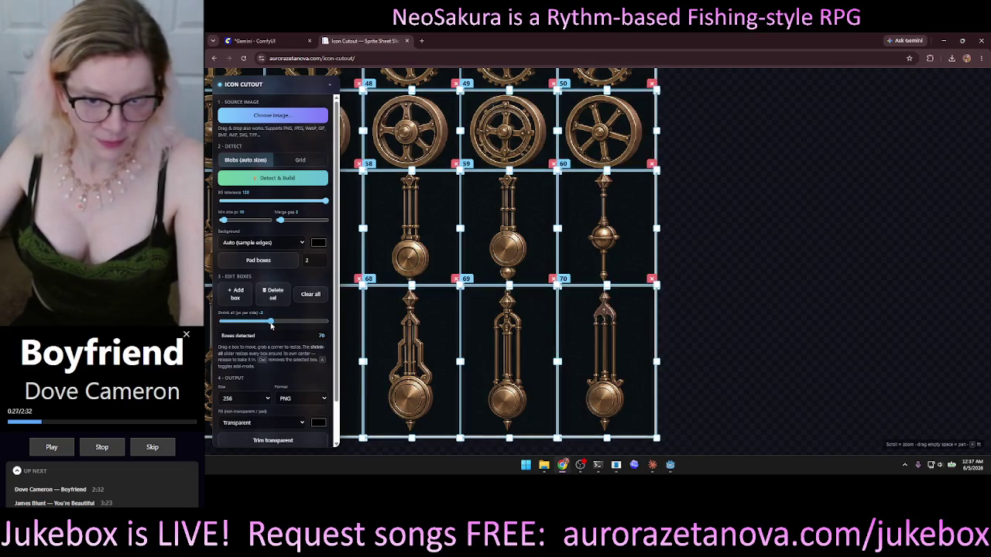
left_click_drag(273, 324, 273, 324)
scroll(803, 325, "up", 3)
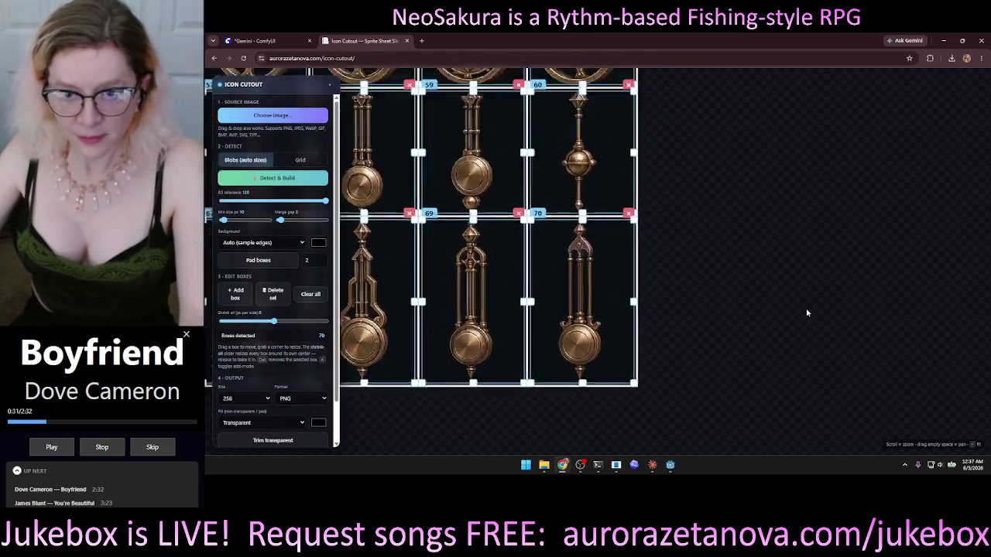
left_click_drag(546, 220, 832, 239)
scroll(803, 243, "up", 3)
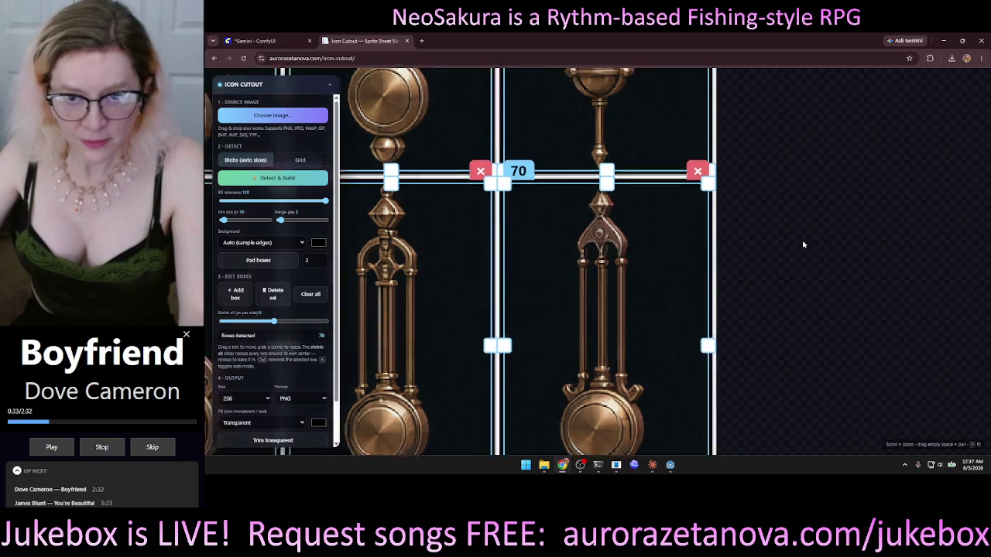
left_click_drag(770, 190, 943, 205)
scroll(882, 196, "up", 2)
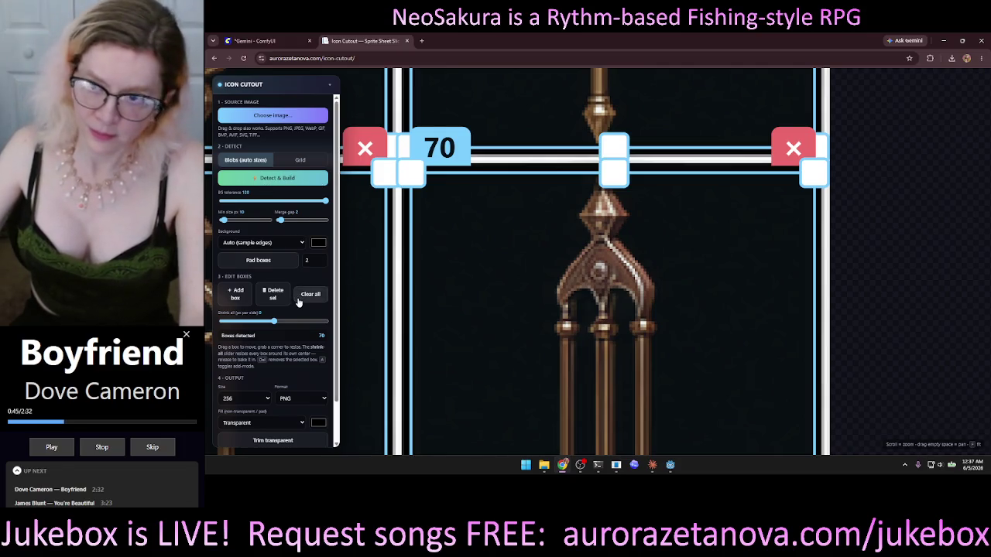
mouse_move(667, 468)
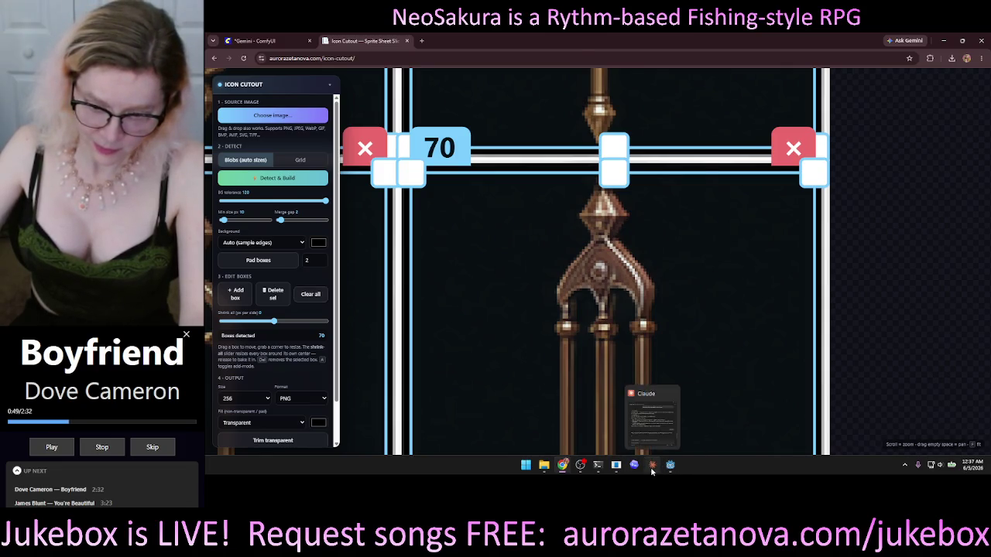
- Start dictating a Claude request about the white-filled blue resize handles
left_click(653, 464)
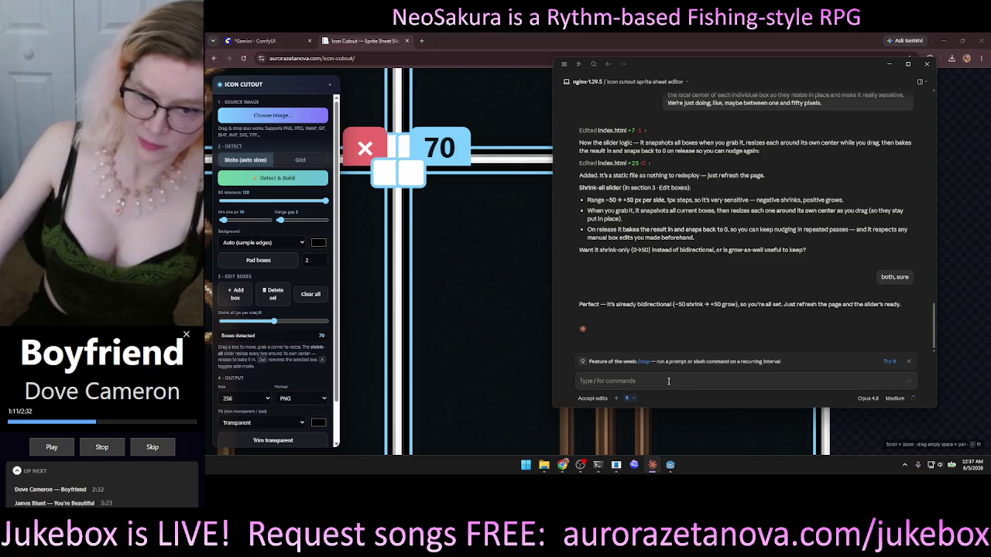
type("Hey")
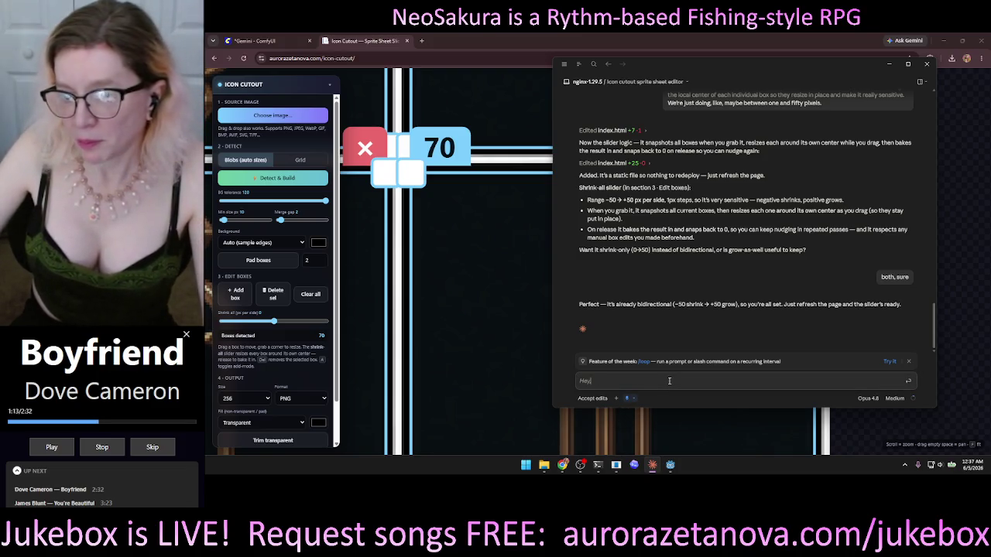
key("BackSpace")
key("BackSpace")
key("BackSpace")
type("Make the")
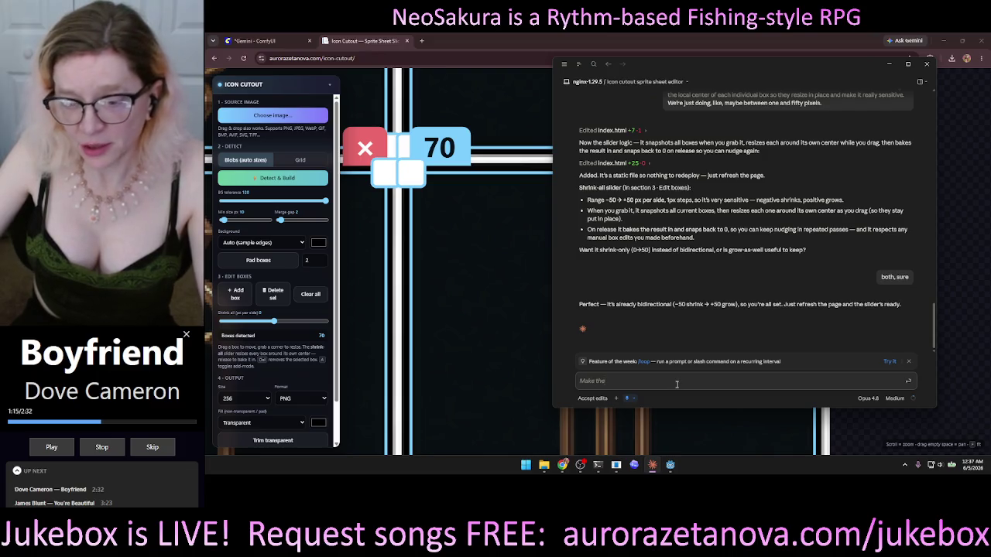
key("BackSpace")
type("at handles the research")
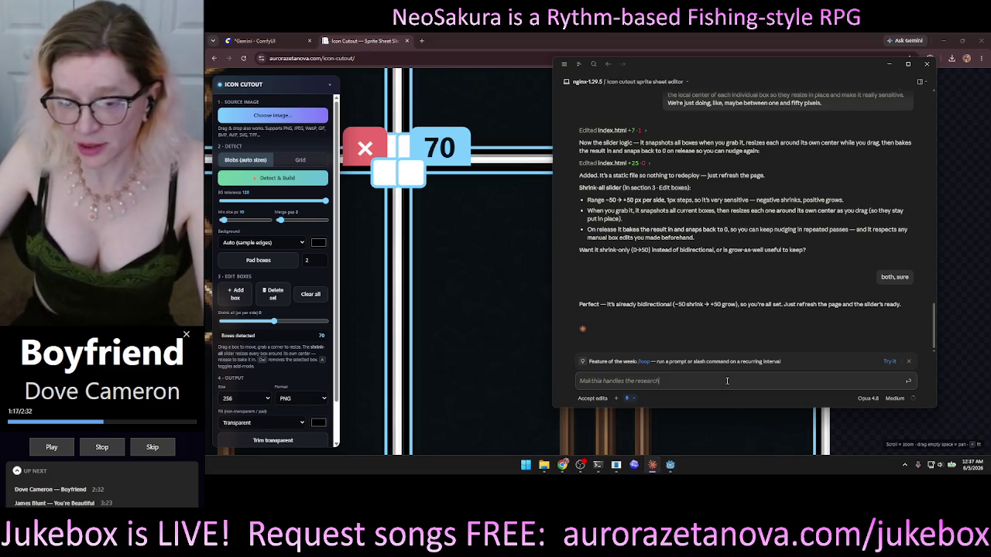
key("BackSpace")
key("BackSpace")
key("BackSpace")
type("... the resize handles")
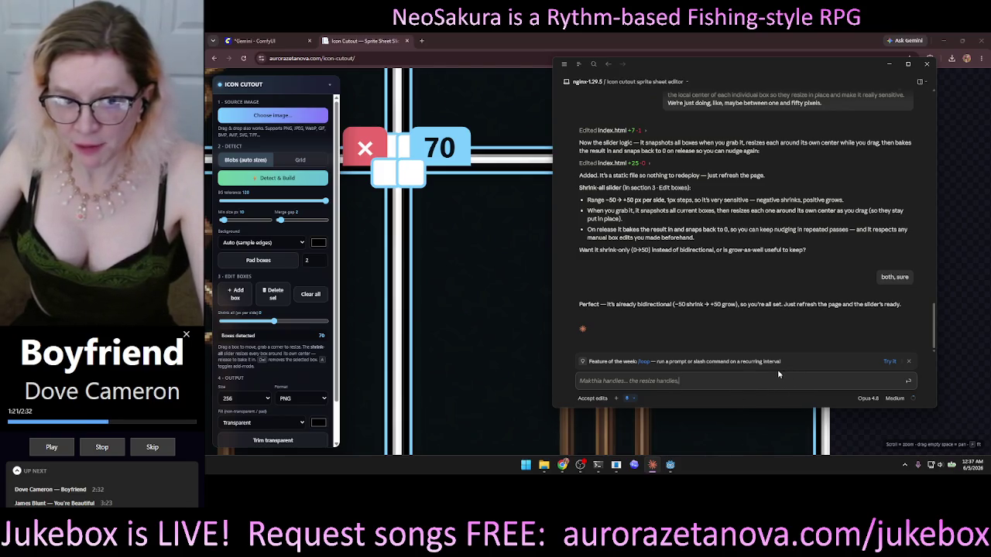
type(", uh, not filled with white.")
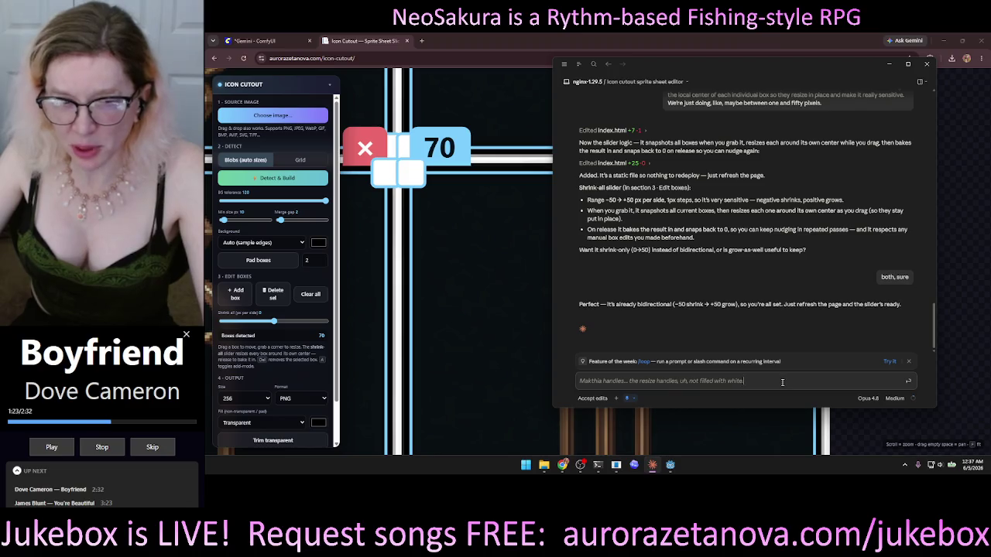
type(" They're they're blue.")
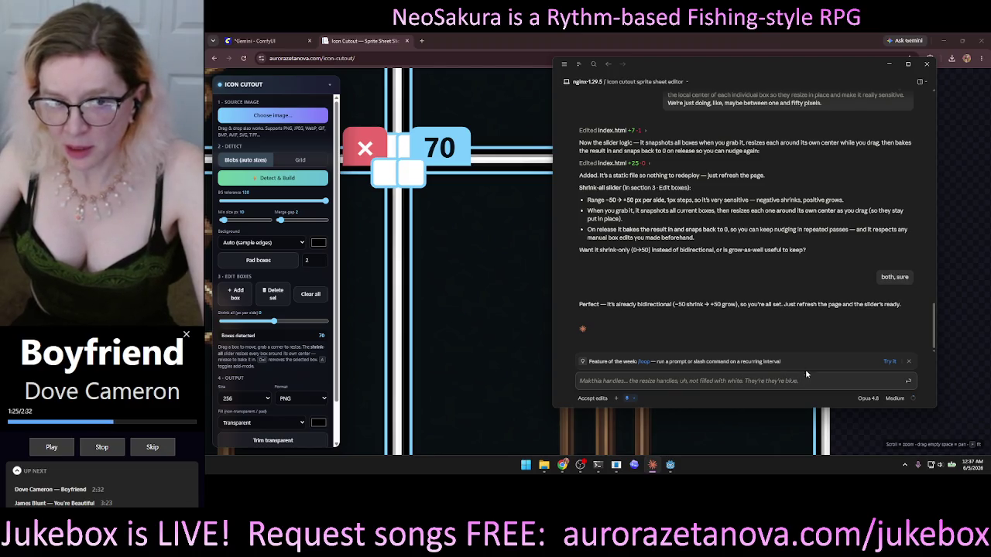
type(" I like the blue. Like, the")
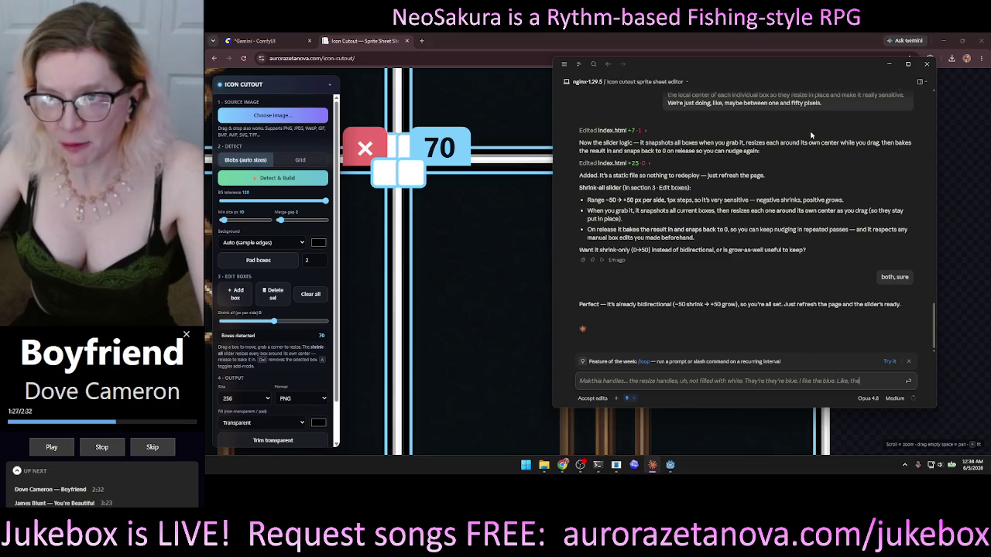
- Ask for 100% transparent handle fill and 50% transparent blue box lines and labels, and send
key("BackSpace")
key("BackSpace")
key("BackSpace")
type("can you make that fill a transparent")
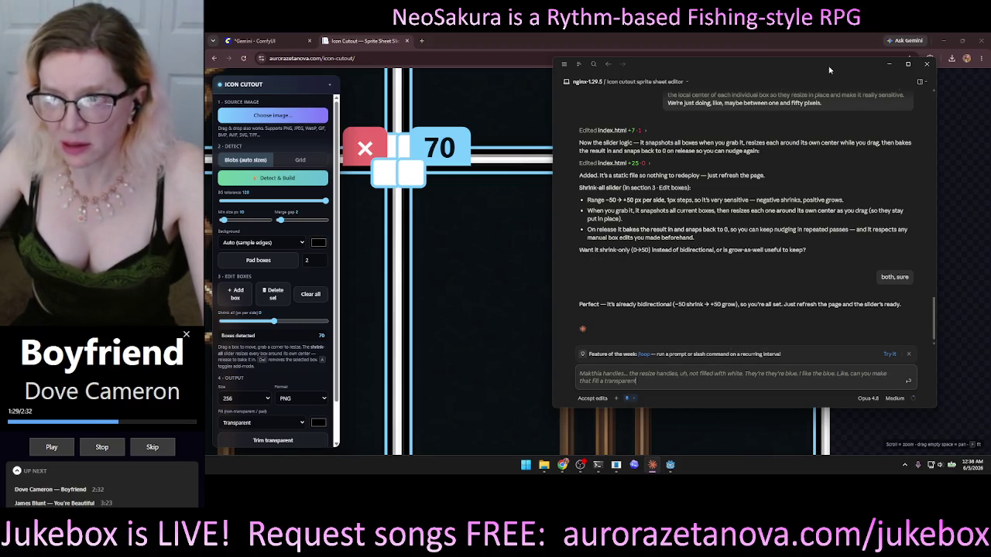
type("? Hundred percent.")
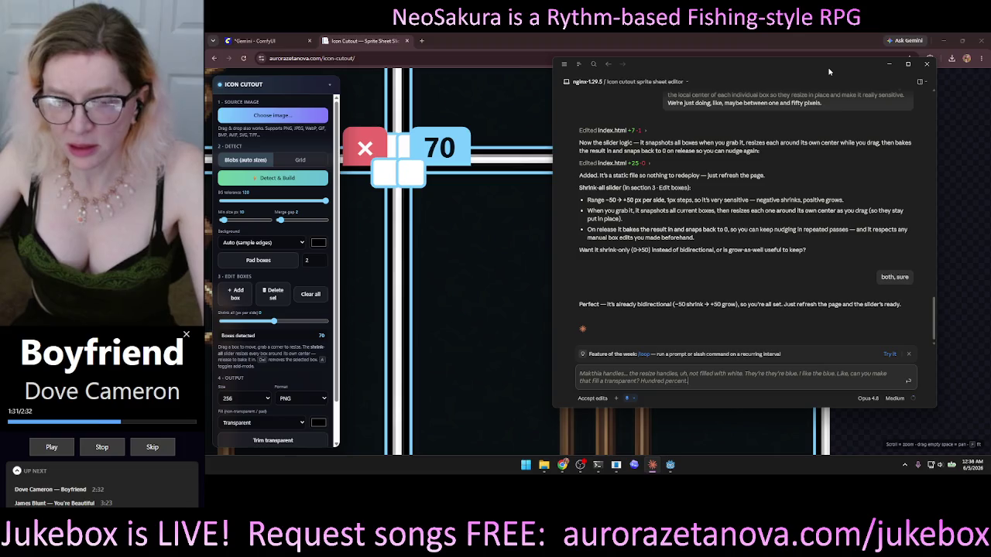
type(" And then the blue")
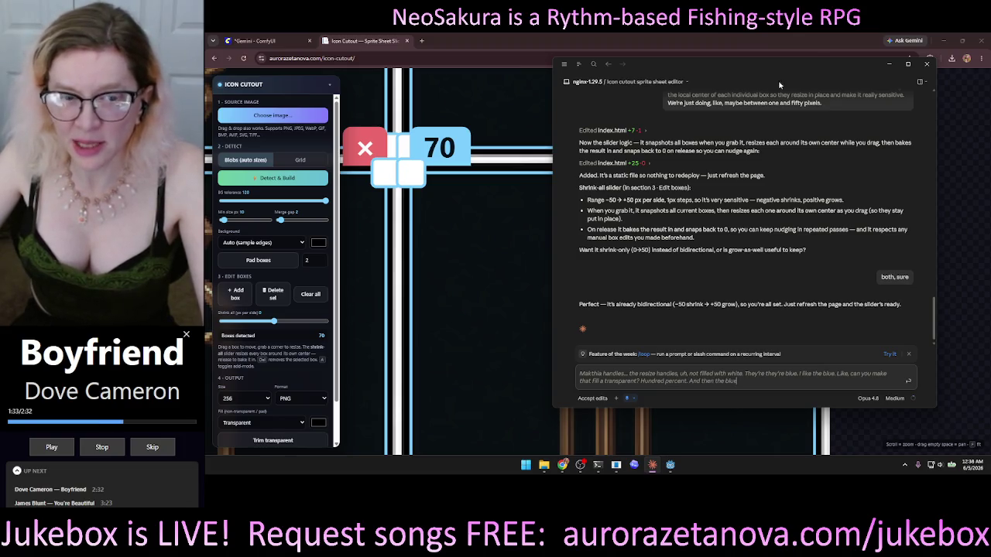
type(" lines and the blue, like,")
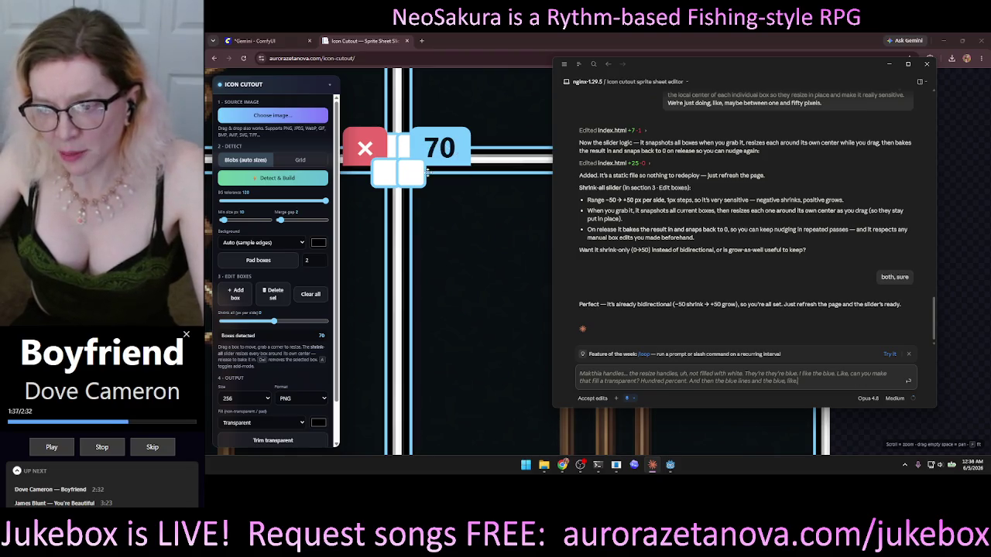
type(" um, numbering labels")
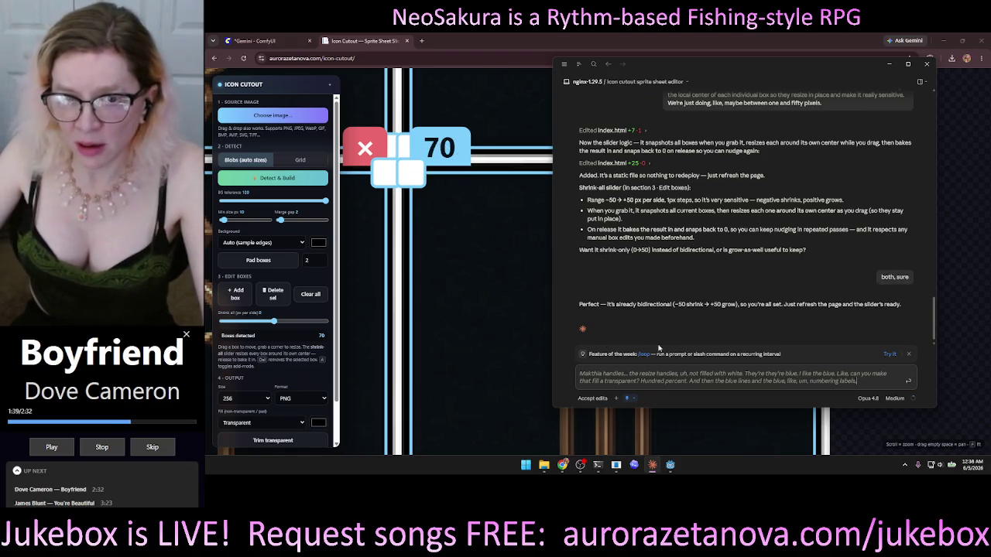
type(" all need to be")
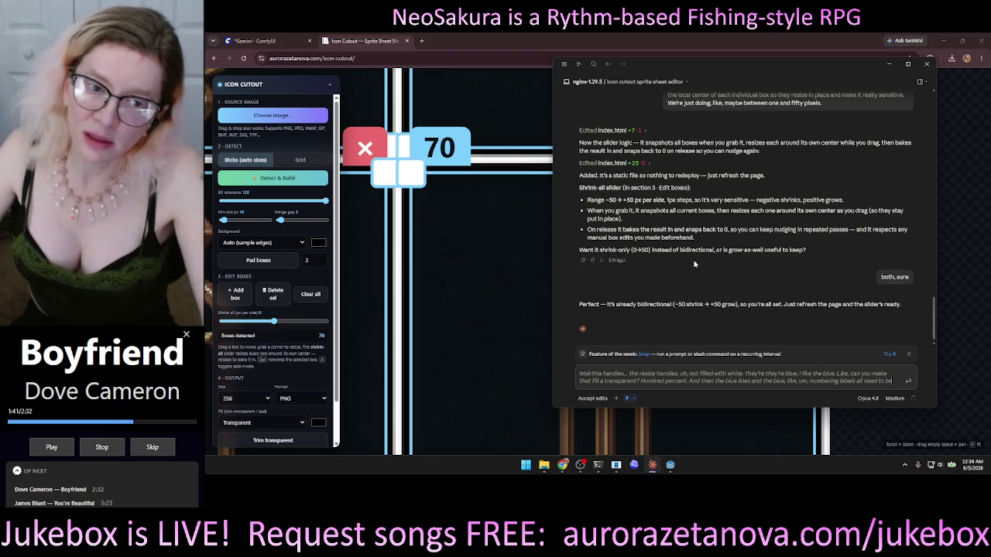
type(" fifty")
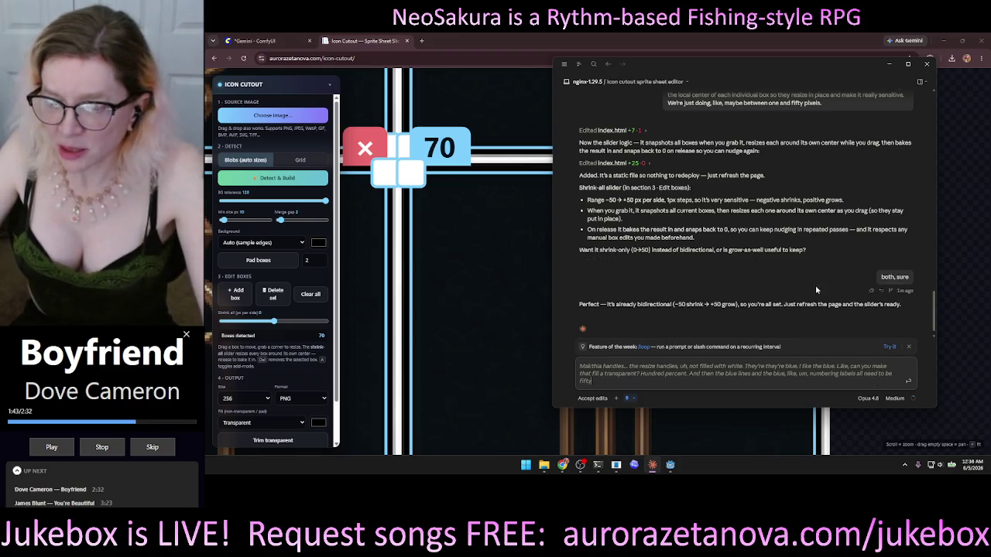
type(" percent transparent")
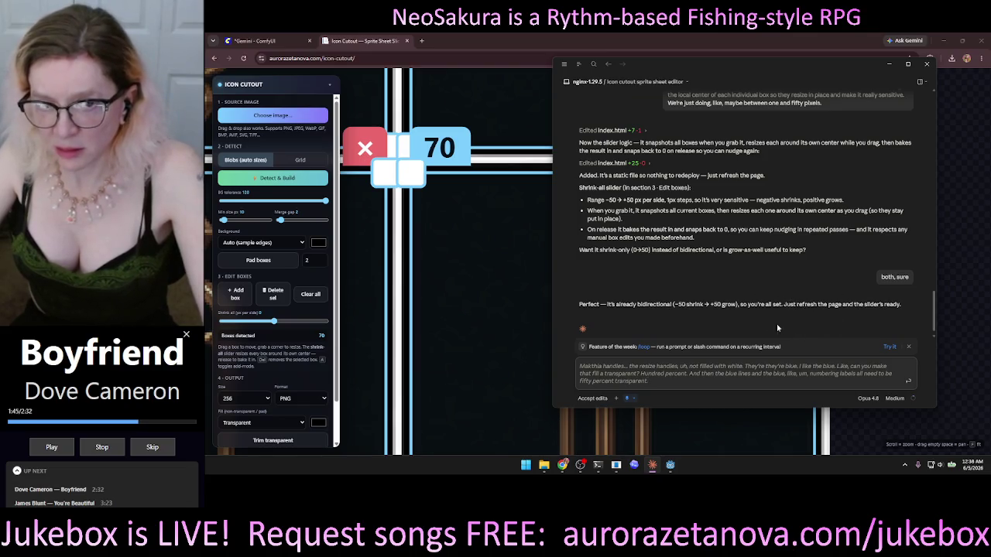
type(", but still the blue color.")
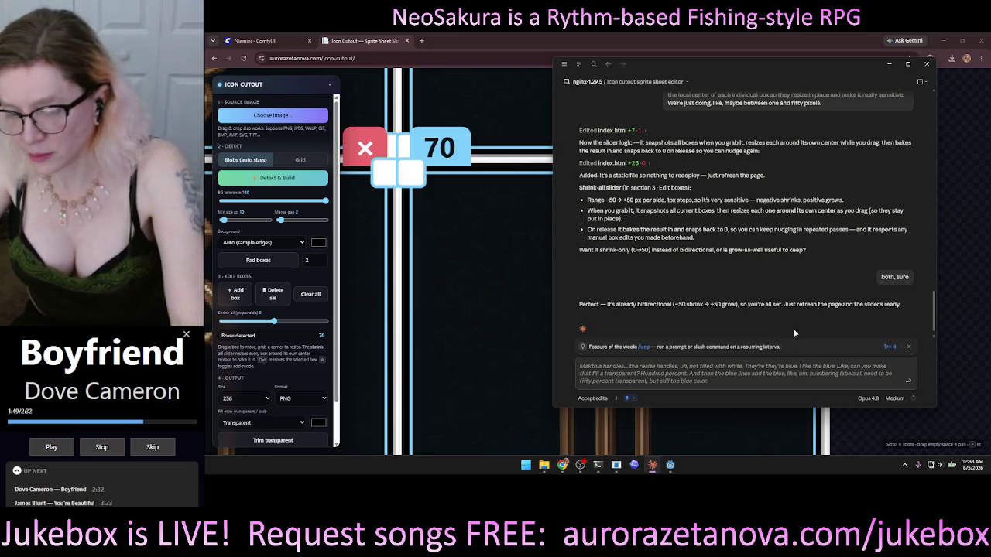
key("Return")
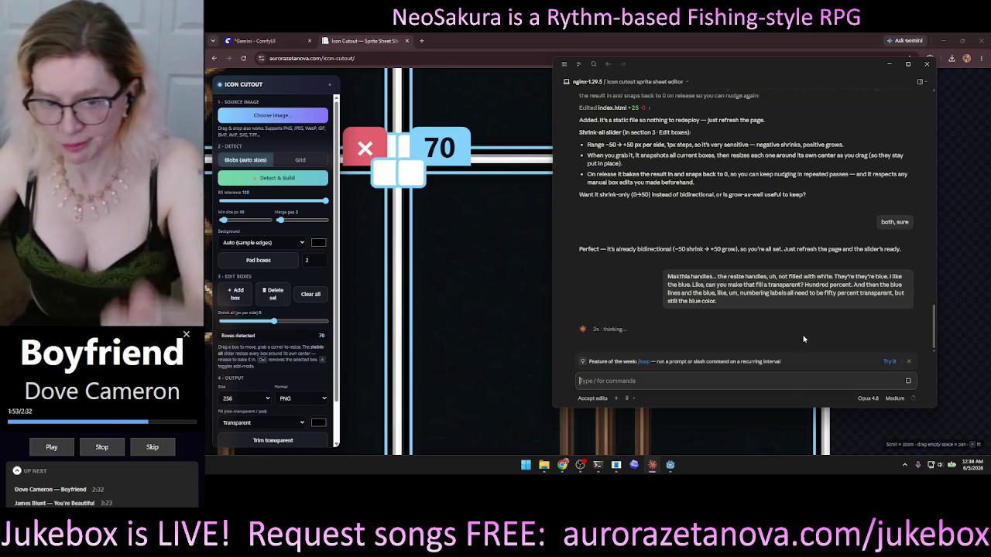
left_click(401, 235)
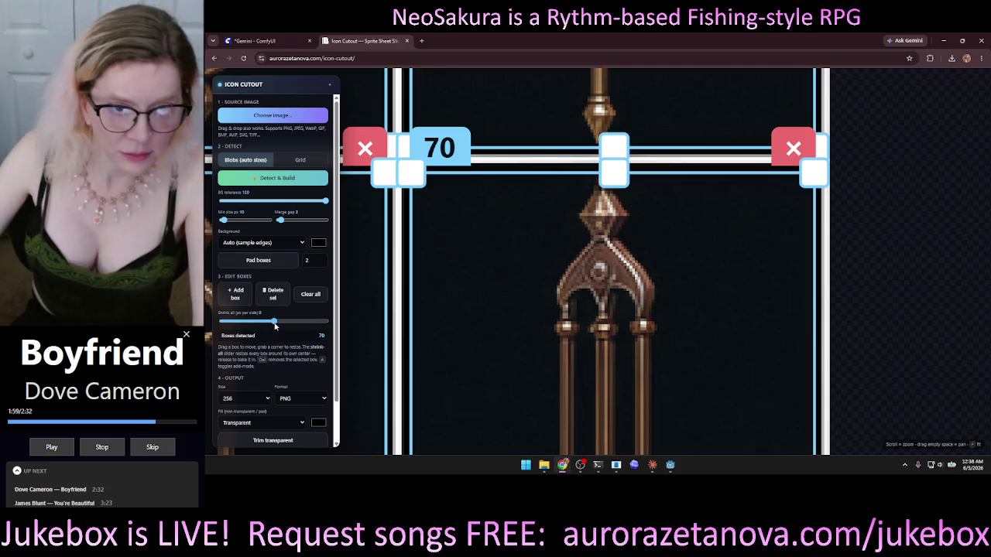
- Grow all boxes by one pixel, export the 70 icons as a ZIP, then reload after Claude's reply
left_click_drag(274, 325, 273, 326)
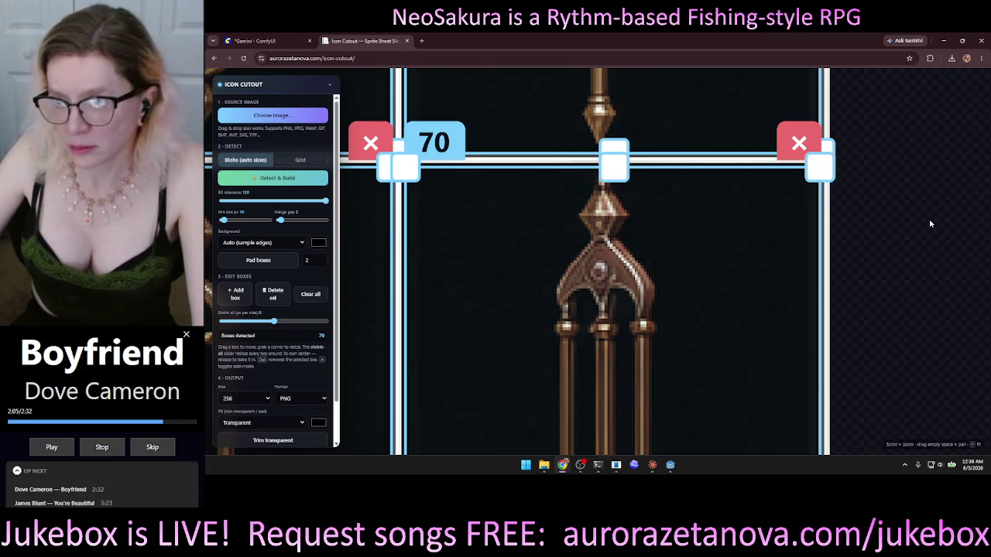
scroll(931, 224, "down", 6)
scroll(449, 422, "down", 3)
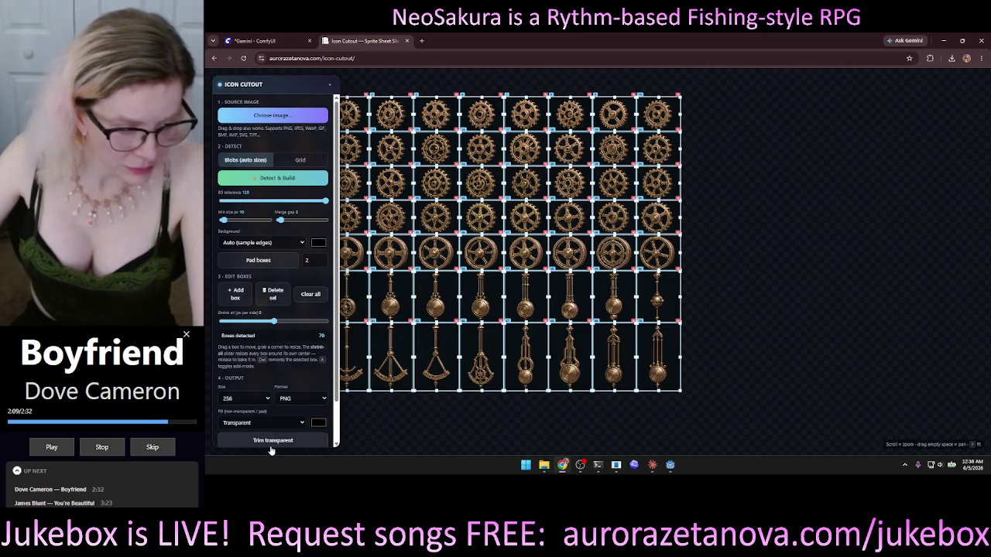
scroll(272, 443, "down", 1)
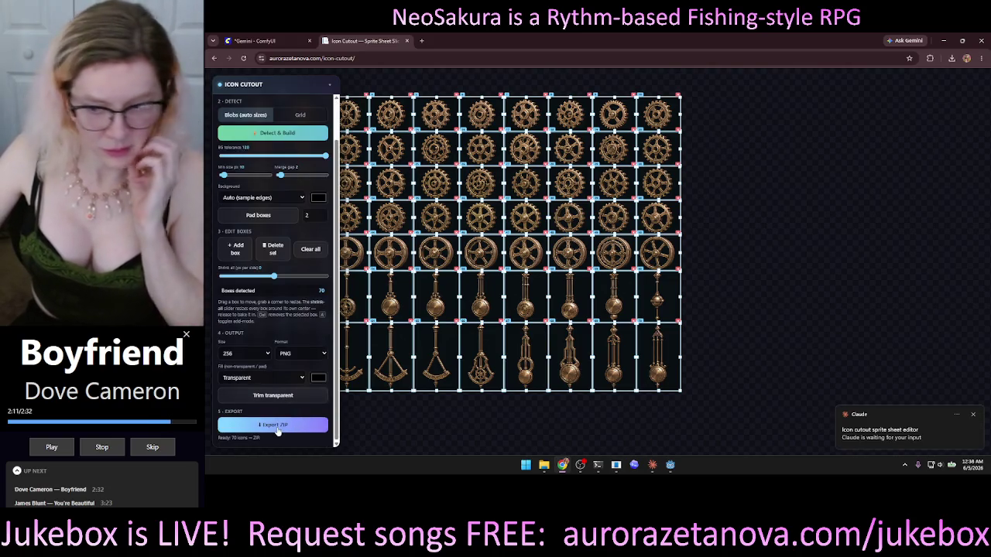
left_click(276, 426)
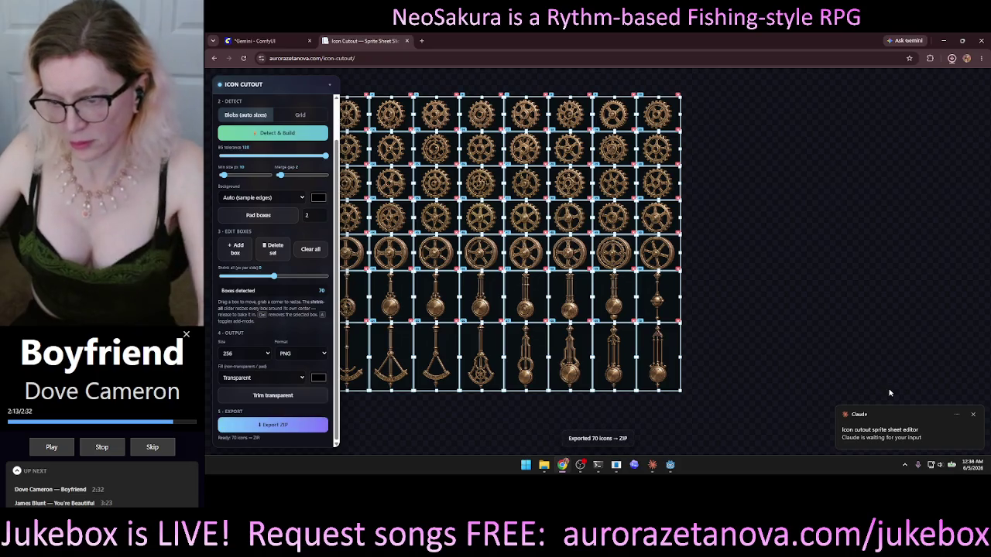
left_click(652, 465)
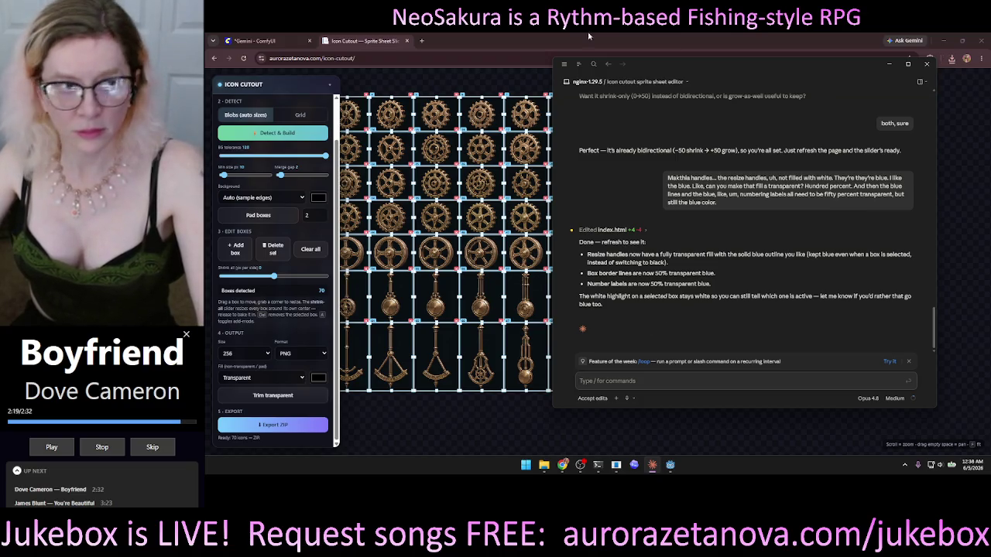
left_click(243, 58)
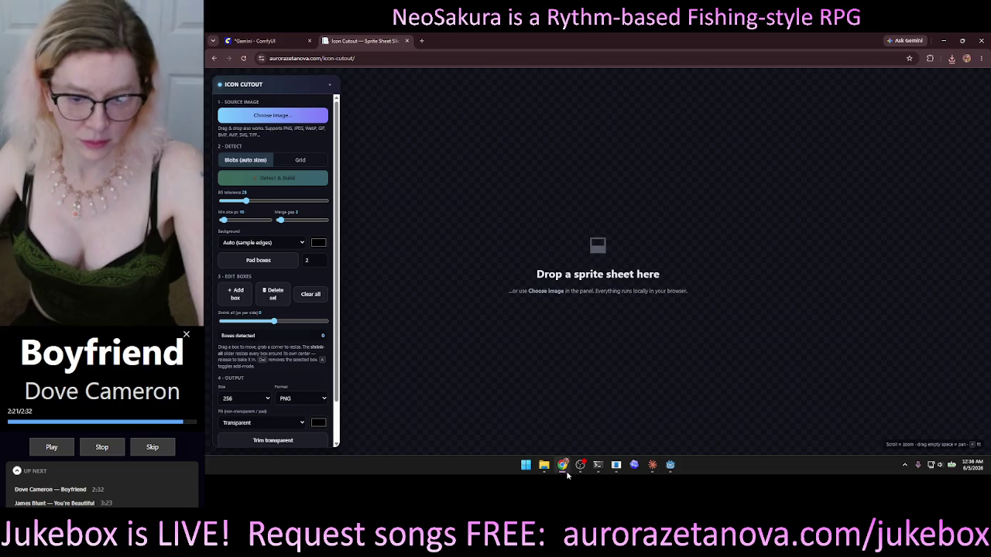
- Reload the gear sprite sheet and detect its 70 icons with background tolerance at 128
left_click(546, 465)
left_click_drag(577, 144, 410, 250)
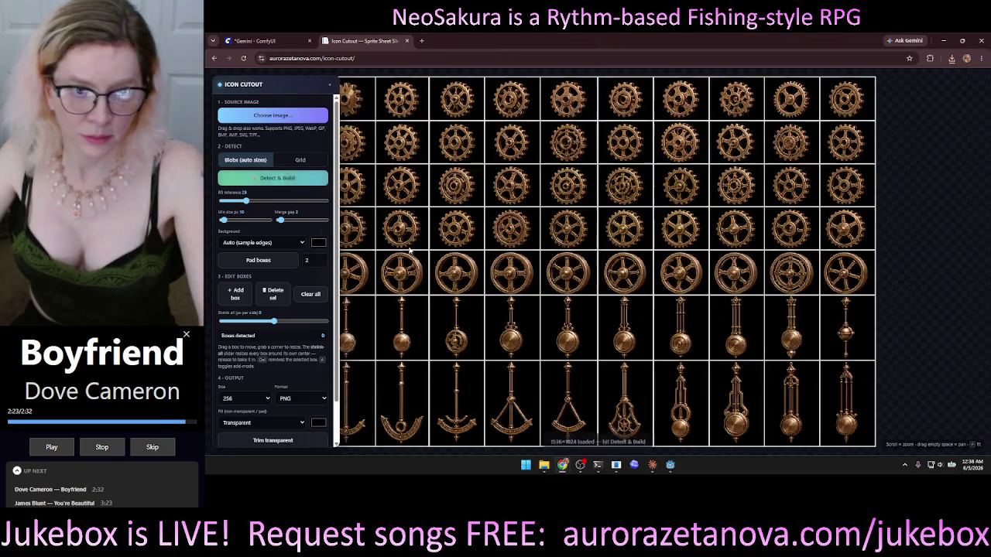
left_click(306, 179)
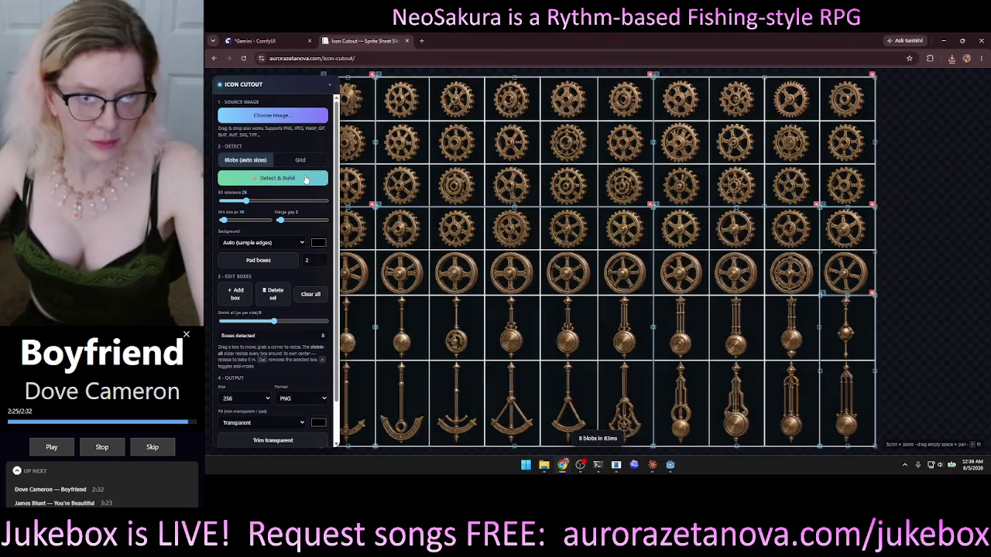
left_click_drag(277, 201, 326, 201)
left_click(310, 185)
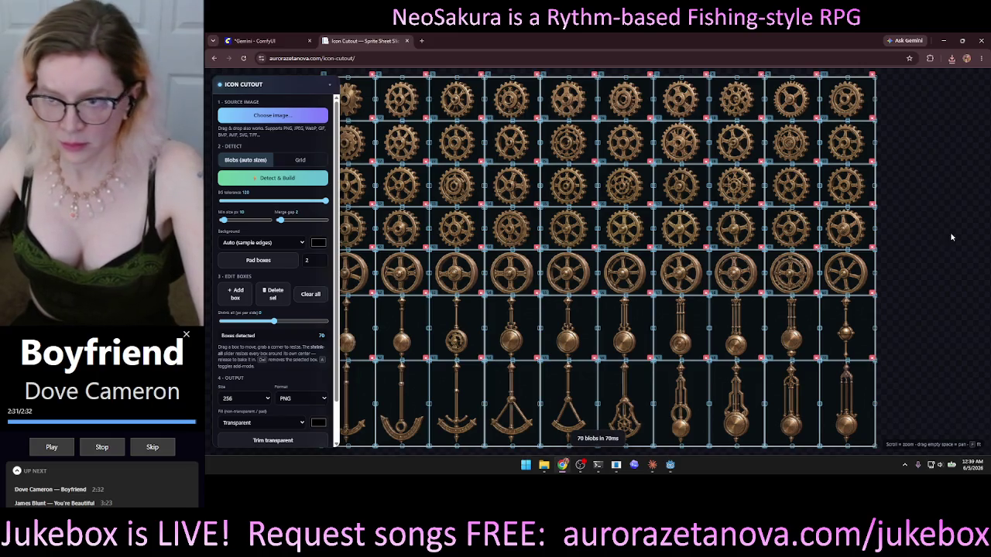
- Inspect a pendulum box, shrinking all boxes inward by one pixel and growing them back
mouse_move(873, 344)
left_mouse_down()
mouse_move(663, 265)
mouse_move(639, 271)
mouse_move(633, 248)
left_mouse_up()
scroll(662, 264, "up", 10)
left_click(635, 246)
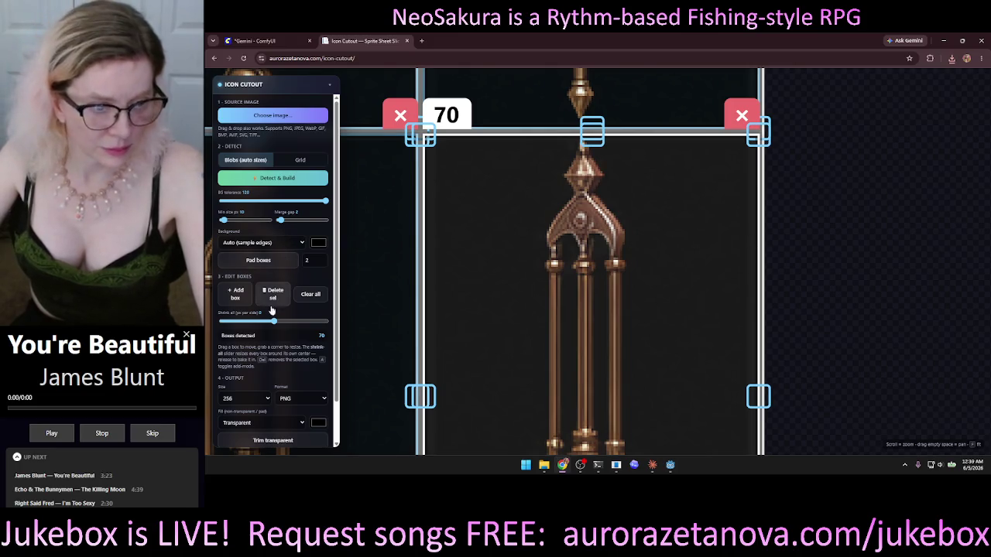
left_click_drag(274, 324, 277, 326)
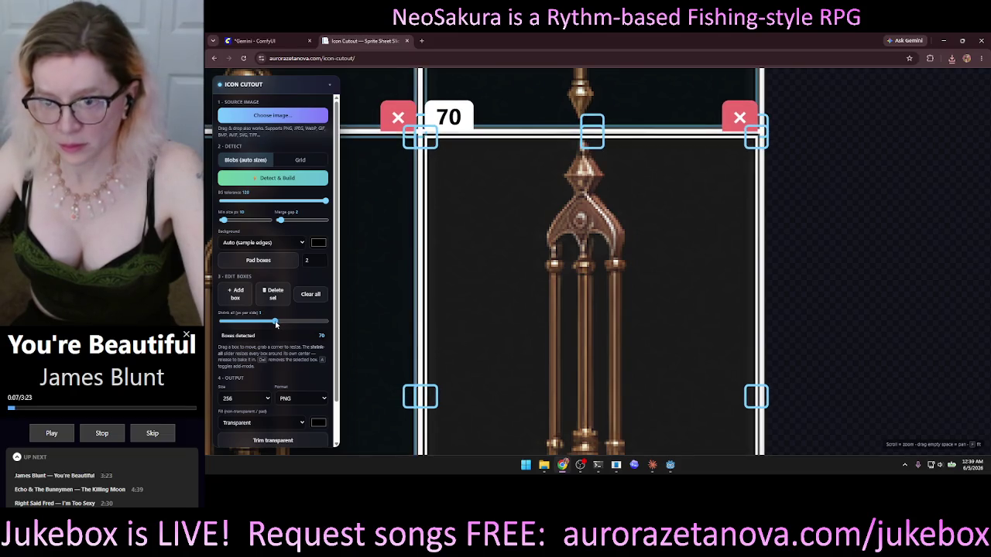
left_click_drag(277, 326, 273, 328)
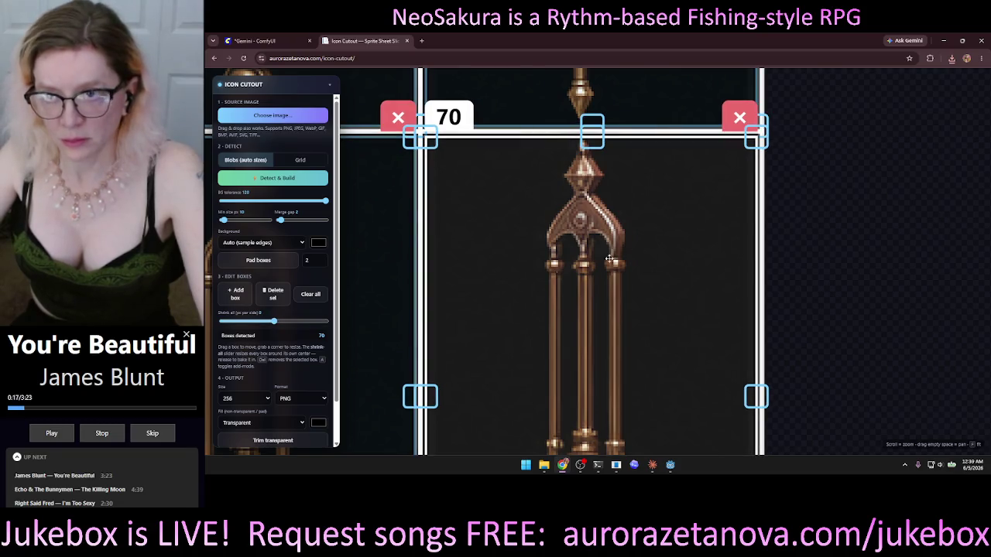
scroll(863, 164, "down", 5)
- Export all 70 icons as another icons_256_png_70 ZIP
scroll(929, 211, "down", 10)
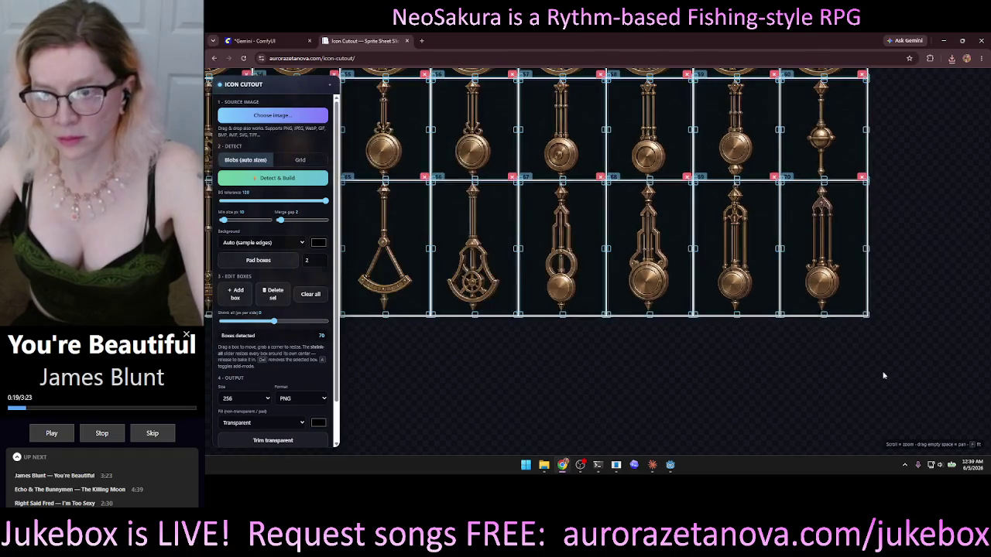
scroll(882, 197, "up", 3)
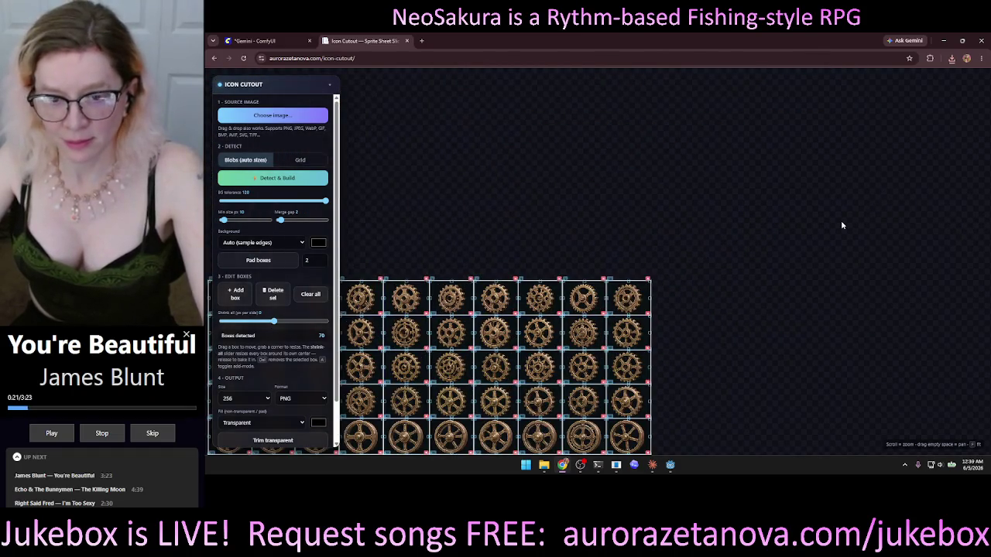
scroll(828, 228, "up", 3)
mouse_move(525, 280)
left_mouse_down()
mouse_move(469, 258)
mouse_move(779, 123)
left_mouse_up()
scroll(260, 375, "down", 1)
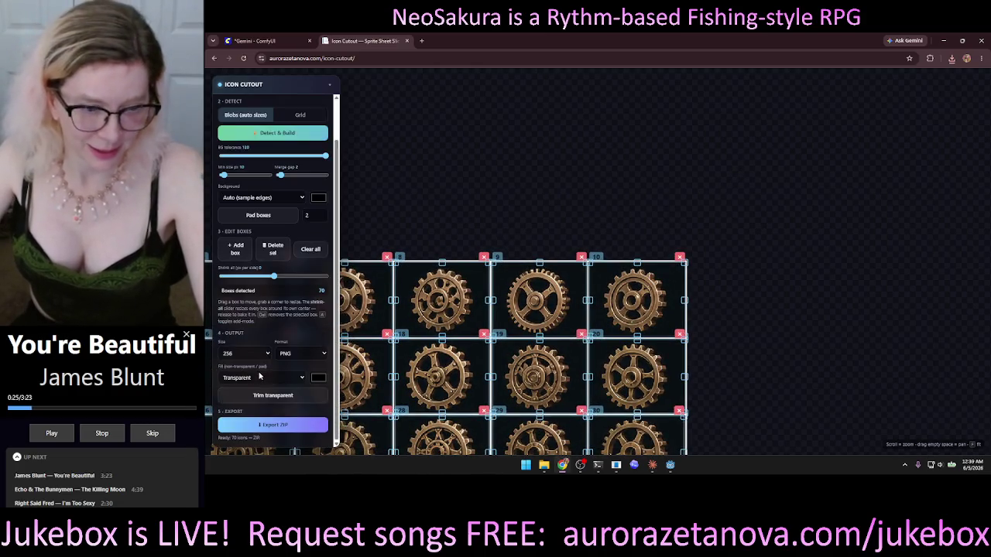
left_click(256, 428)
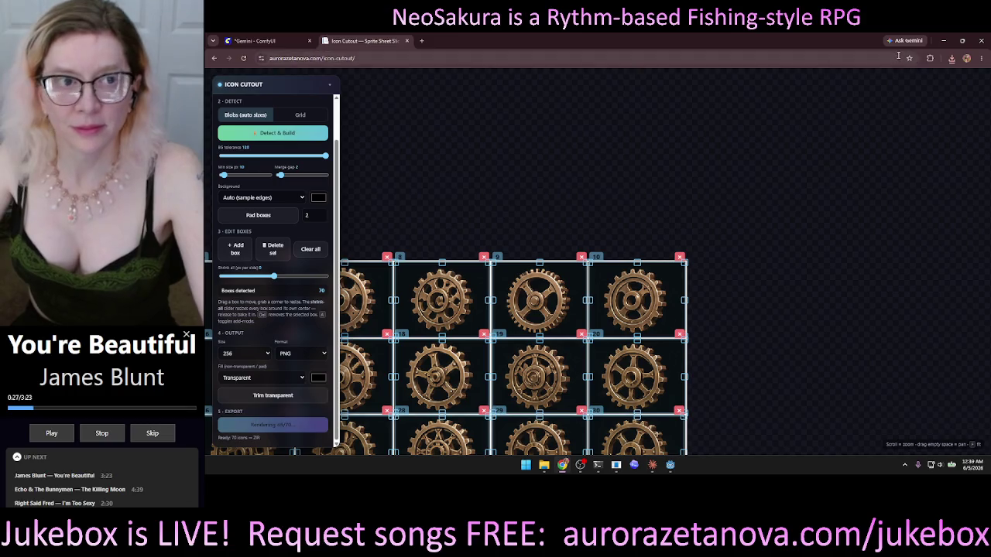
- Close the Icon Cutout page and Chrome, choosing Leave in the confirmation
left_click(406, 42)
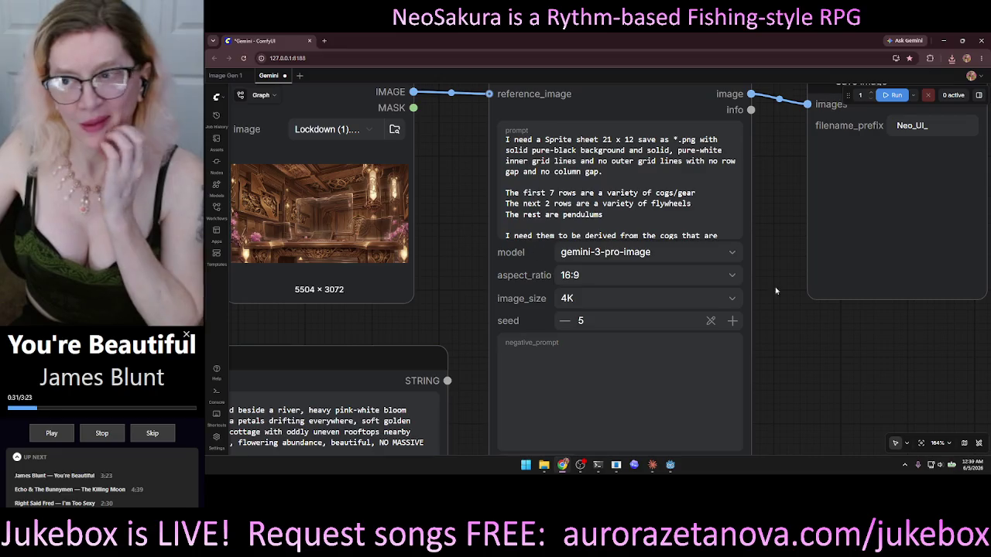
scroll(775, 291, "up", 2)
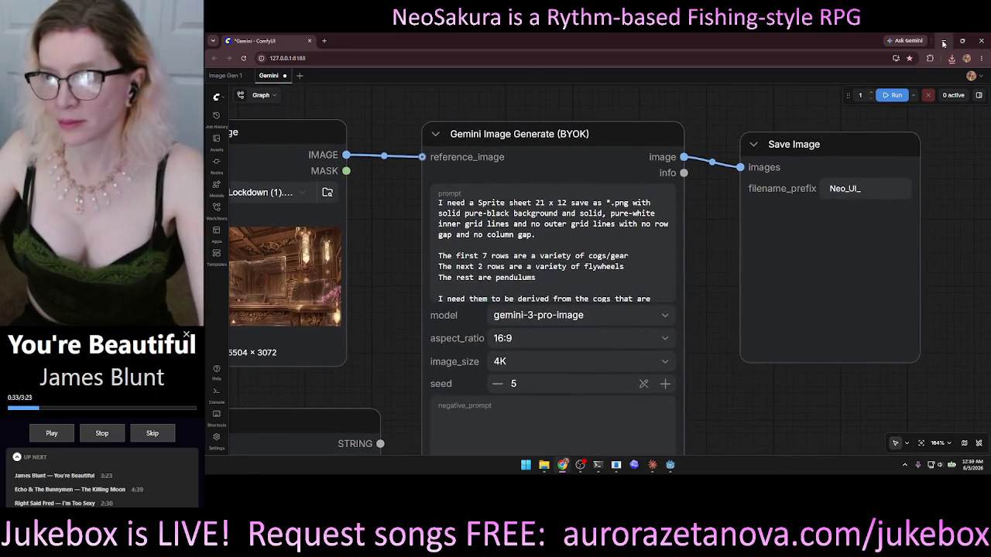
left_click(982, 40)
left_click(634, 110)
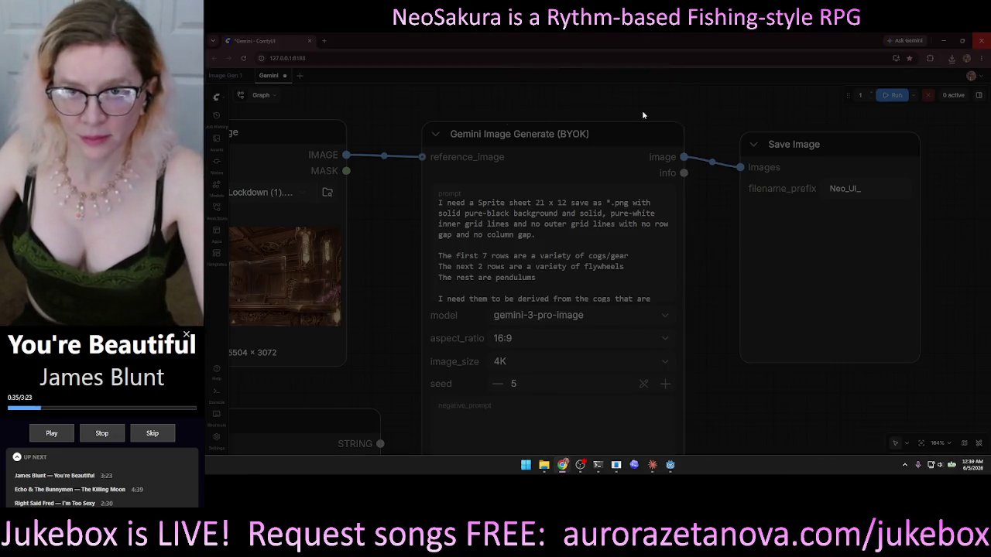
- Close the Comfy terminal and sort Downloads newest first to find the latest icons zip
mouse_move(594, 471)
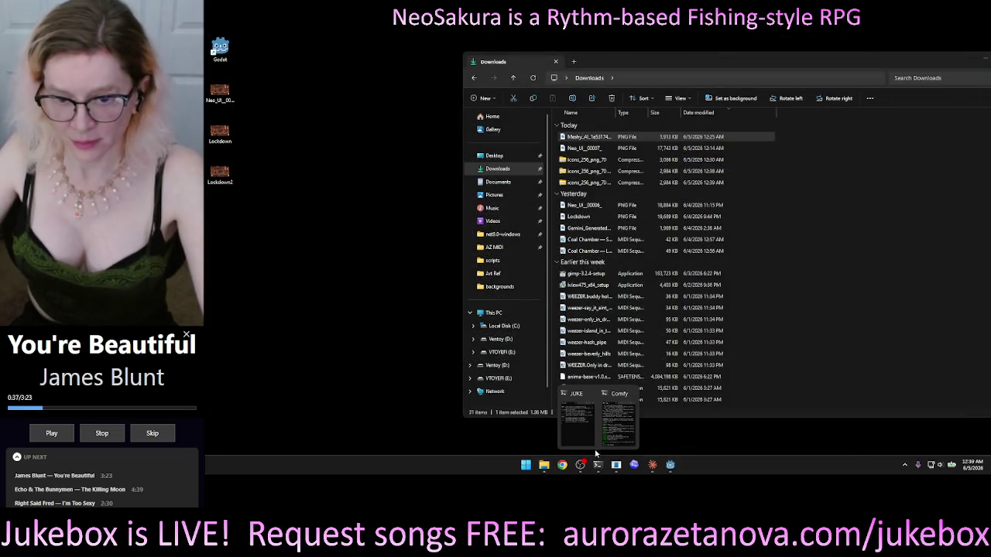
left_click(619, 418)
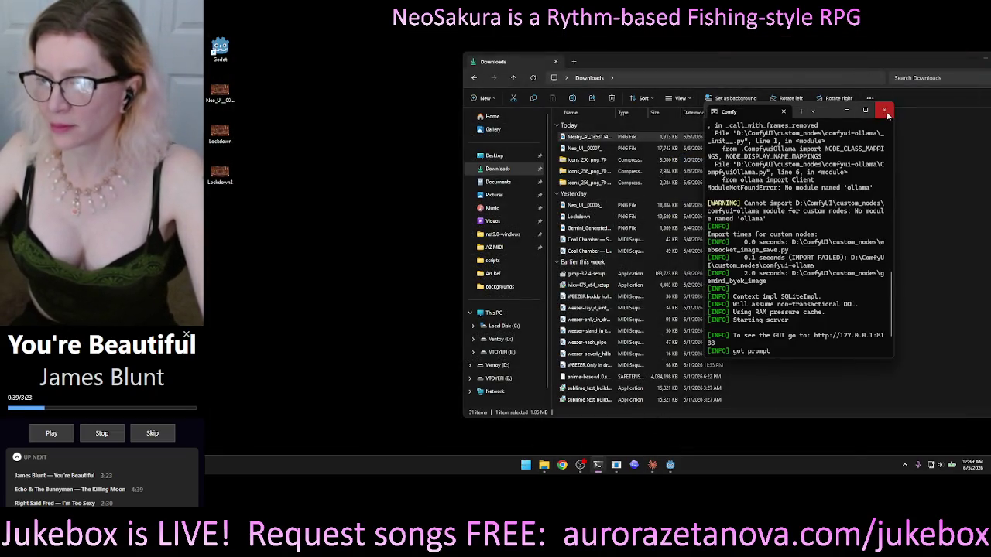
left_click(885, 111)
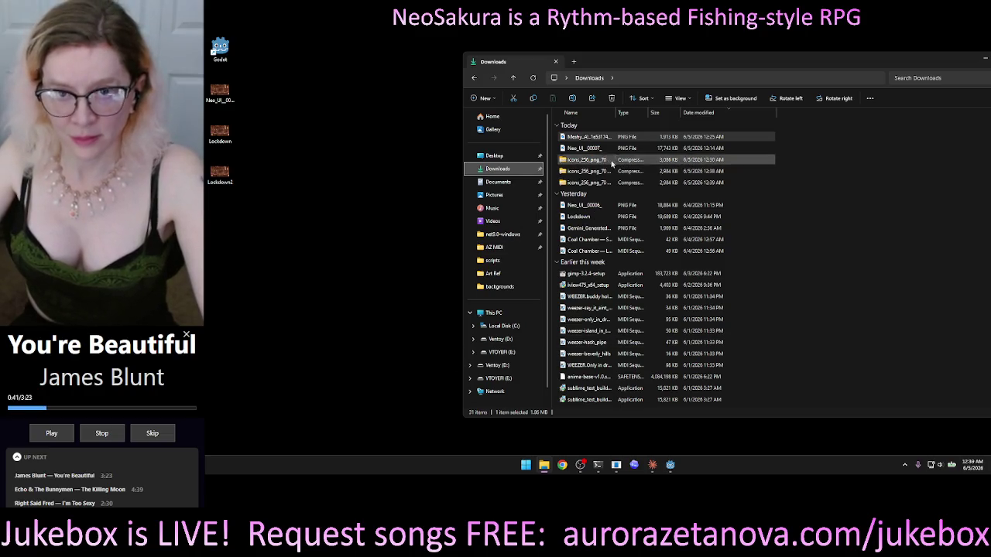
left_click(668, 162)
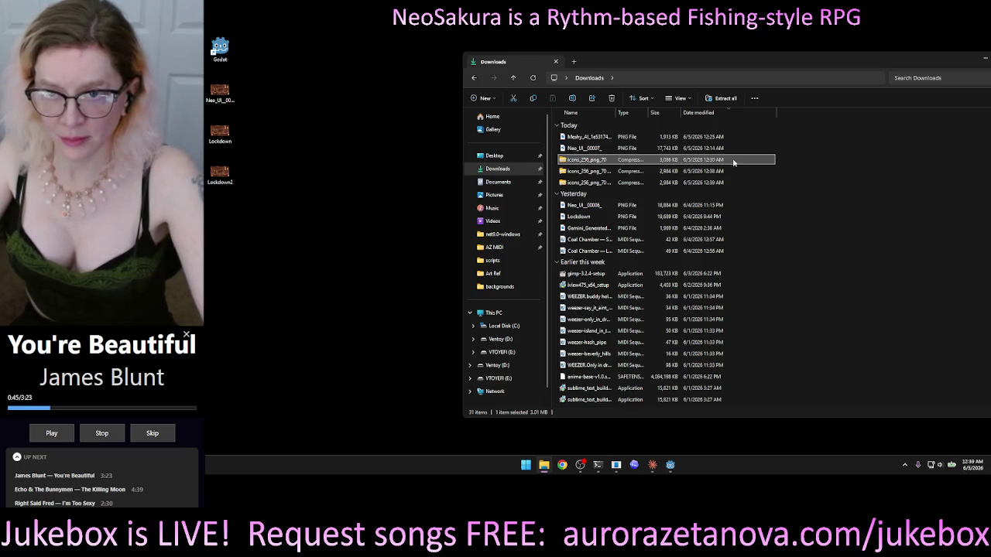
left_click(720, 182)
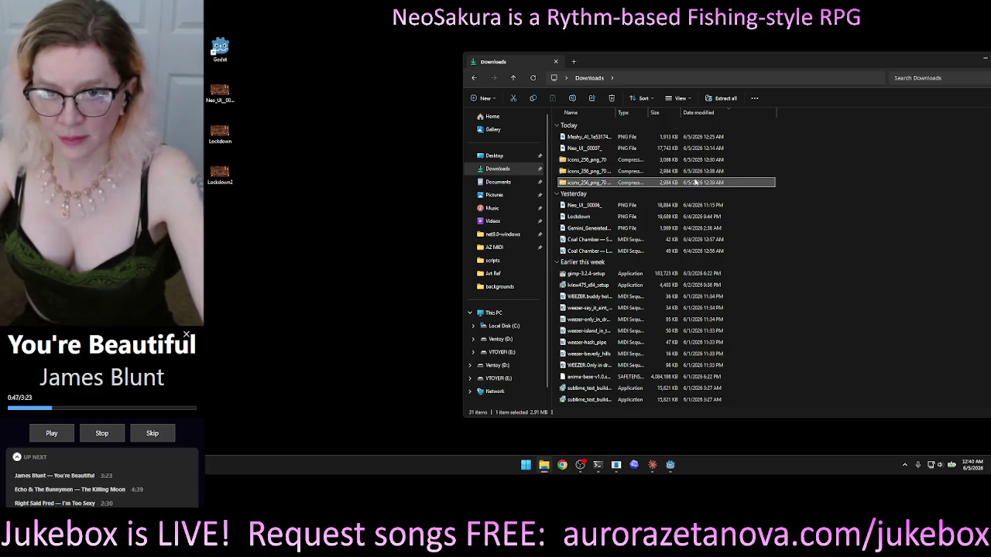
left_click(590, 112)
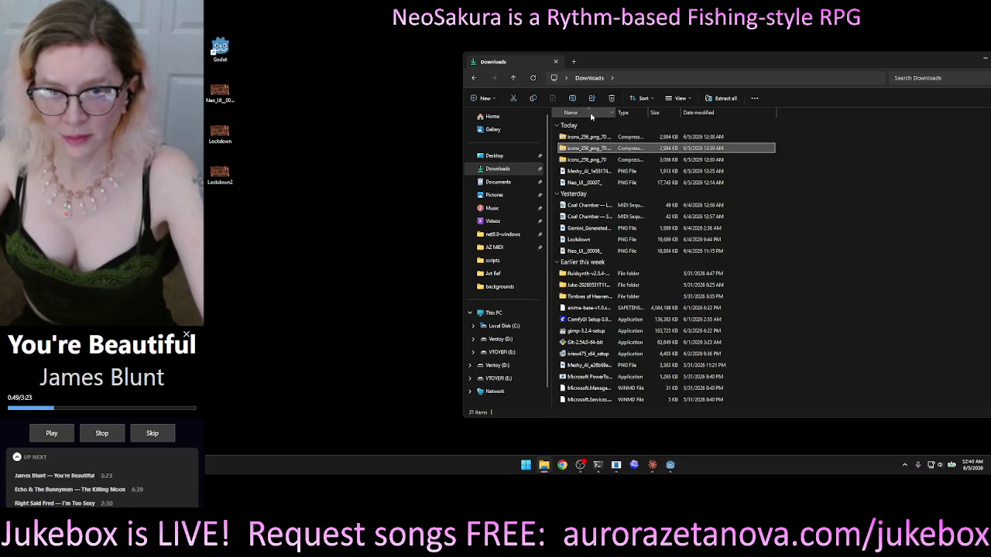
left_click(697, 137)
left_click(703, 115)
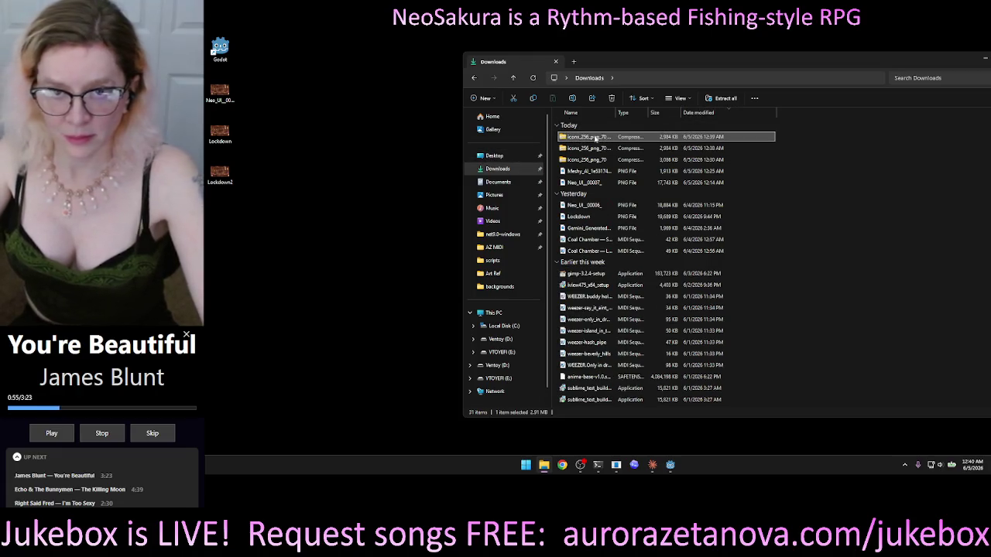
- Extract the icons_256_png_70 (2) zip into its suggested folder
double_click(594, 136)
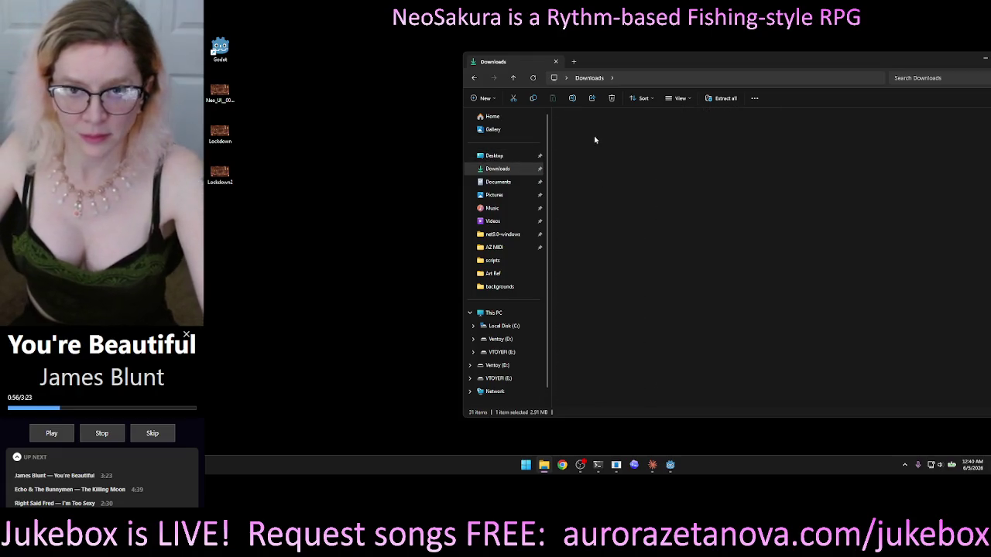
left_click(513, 78)
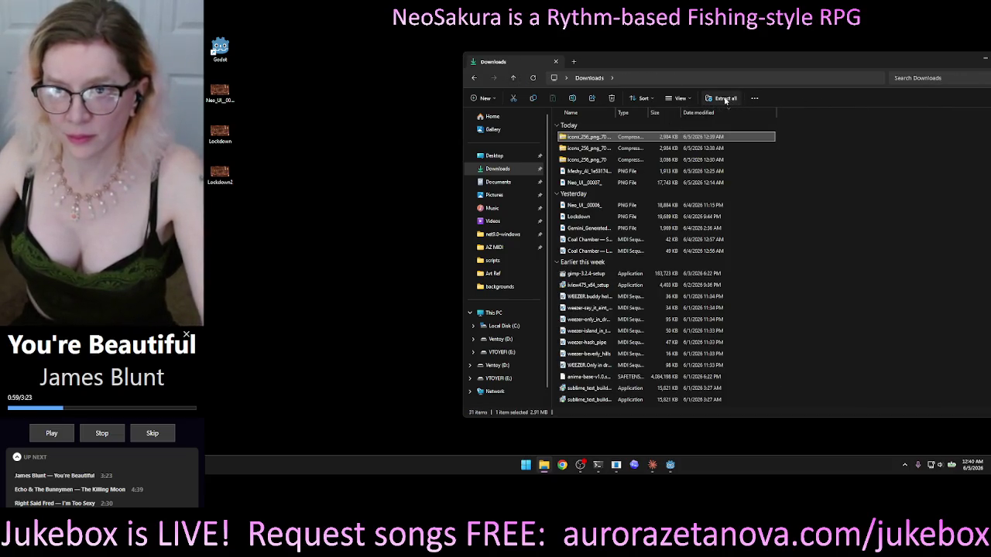
left_click(725, 98)
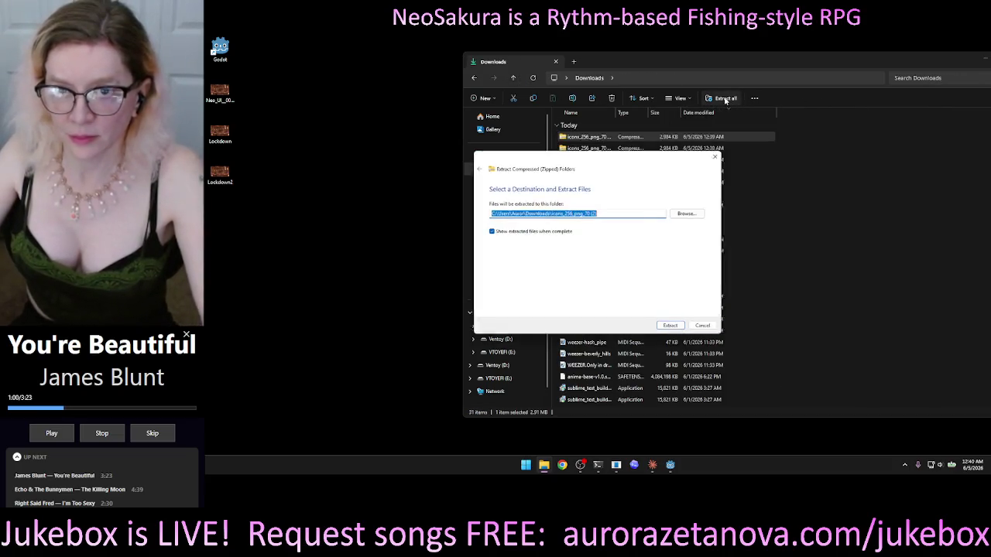
left_click(671, 326)
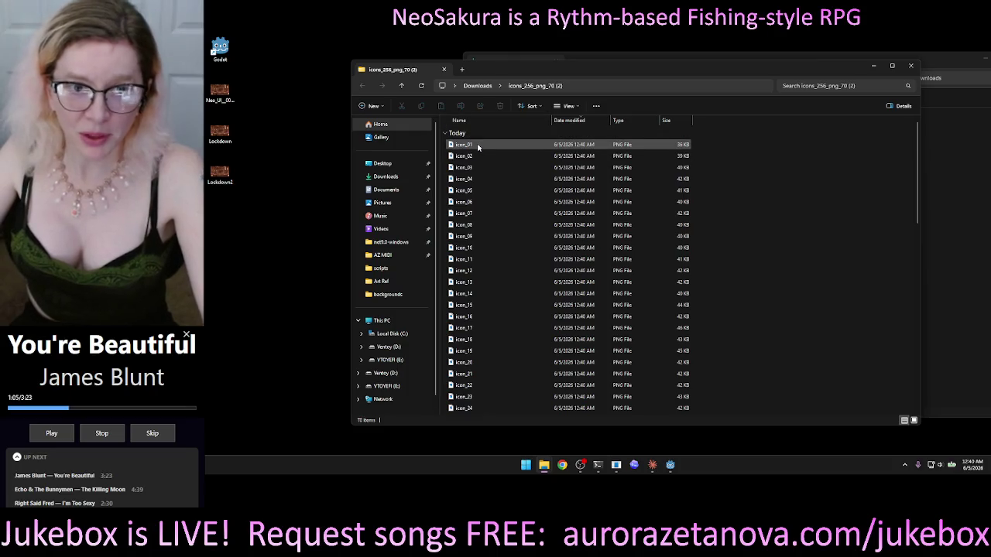
left_click(477, 145)
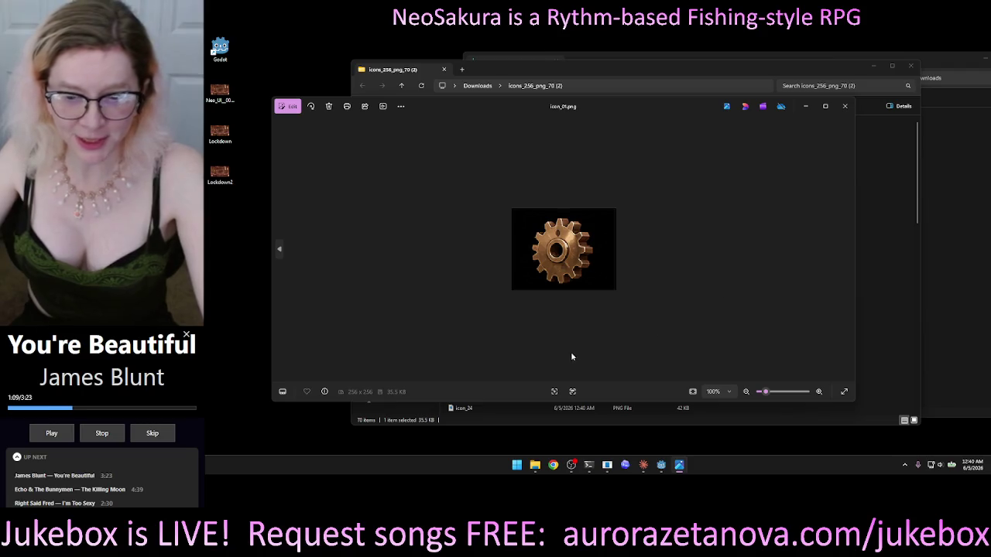
left_click(281, 250)
left_click(281, 250)
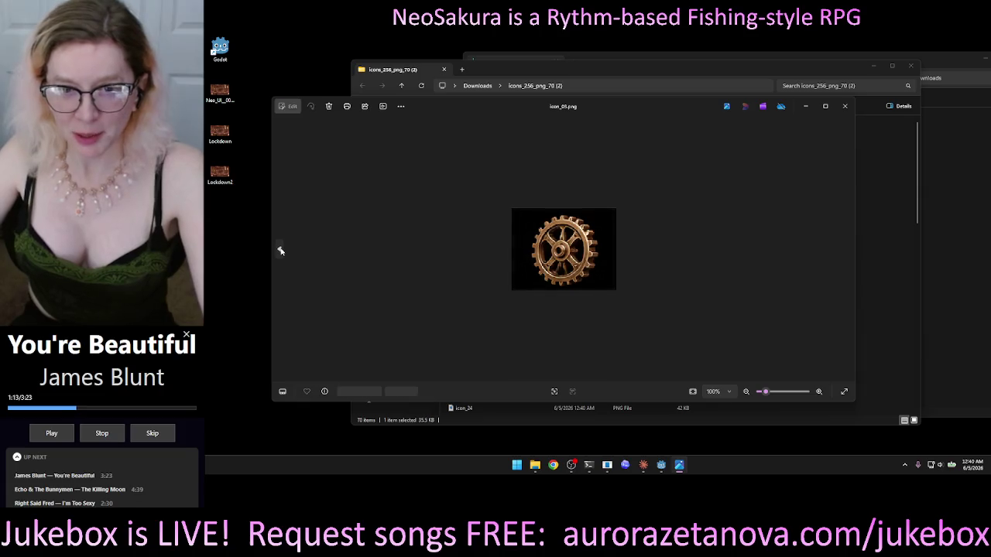
left_click(281, 251)
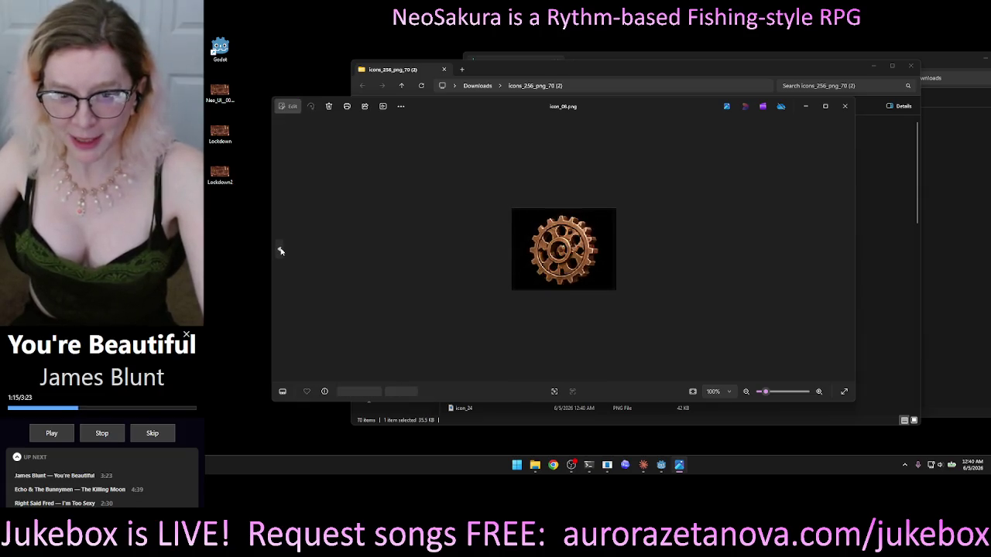
left_click(281, 250)
left_click(281, 250)
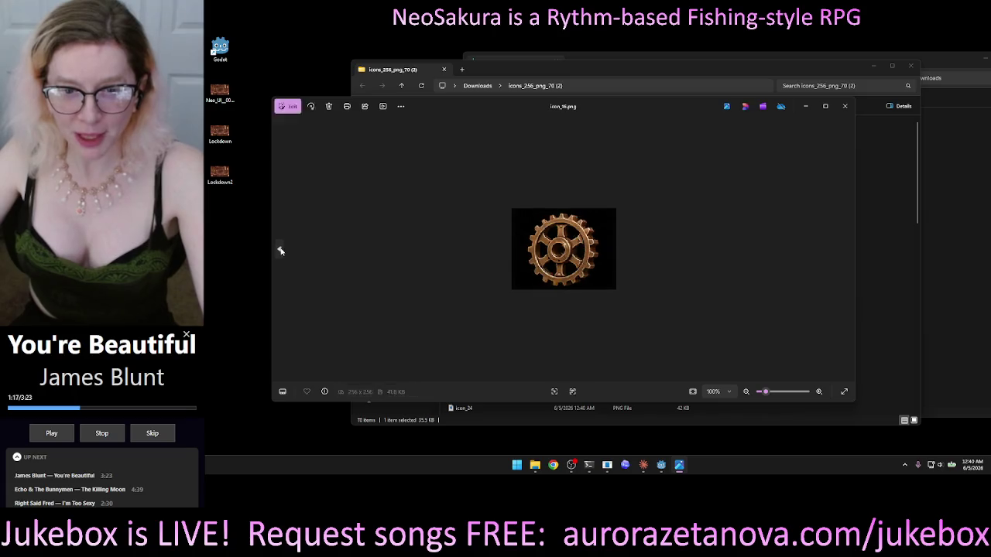
left_click(281, 250)
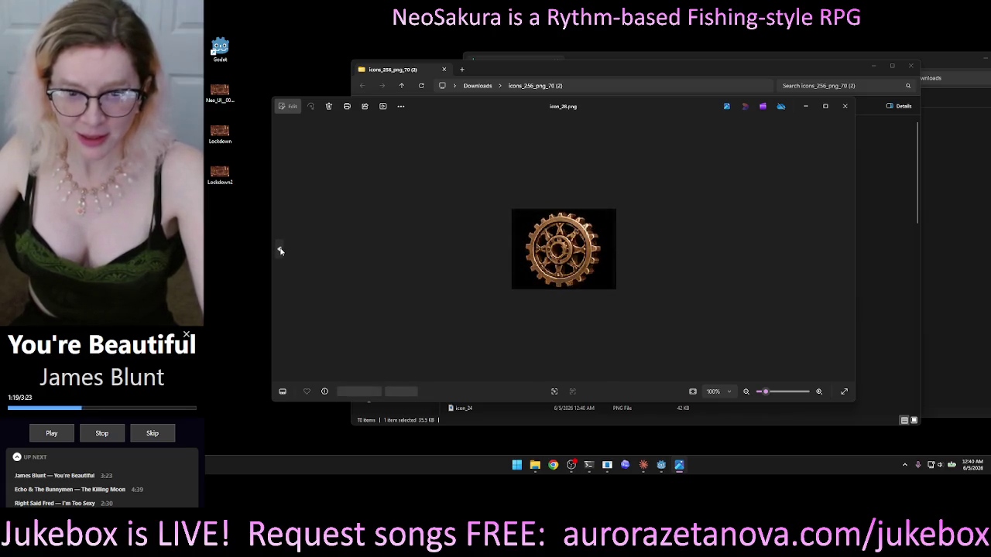
left_click(281, 250)
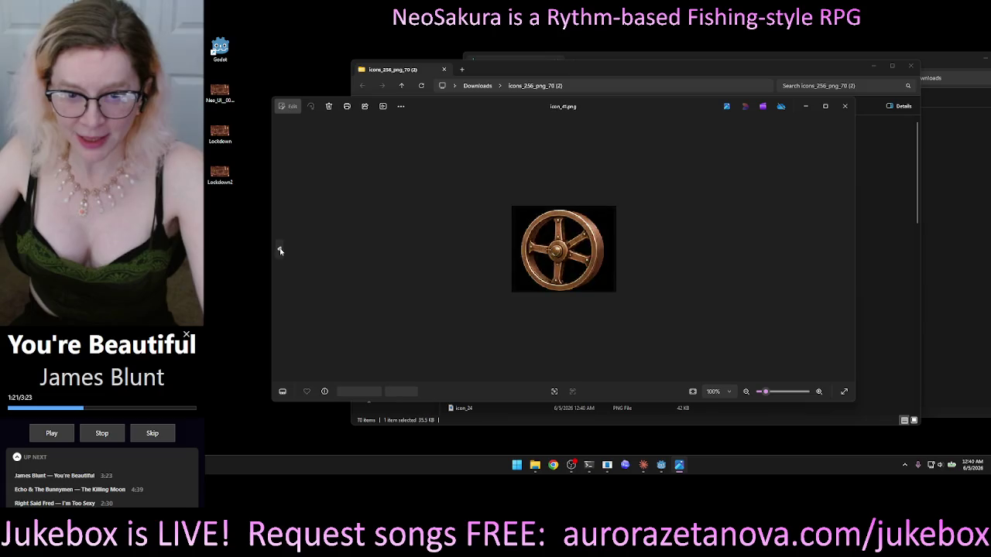
left_click(281, 250)
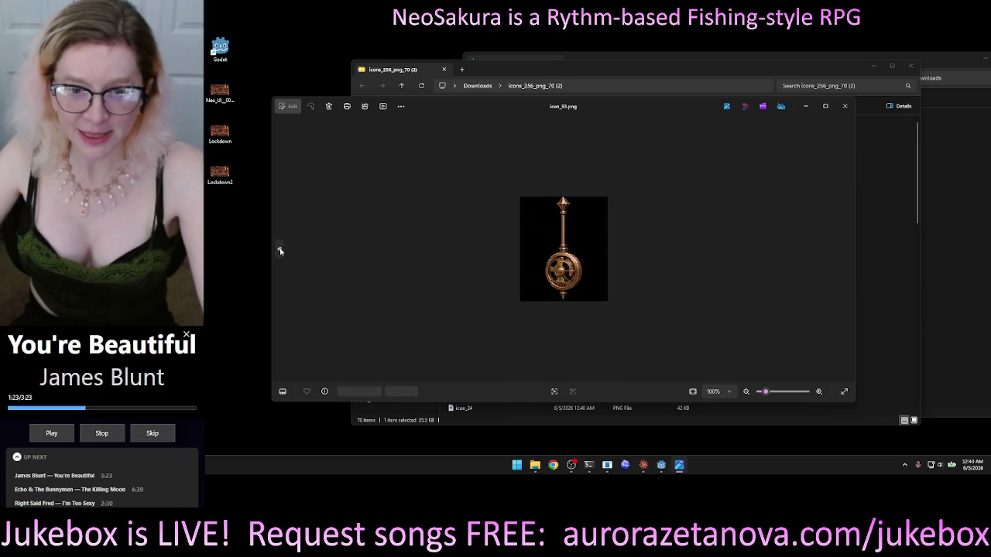
left_click(281, 250)
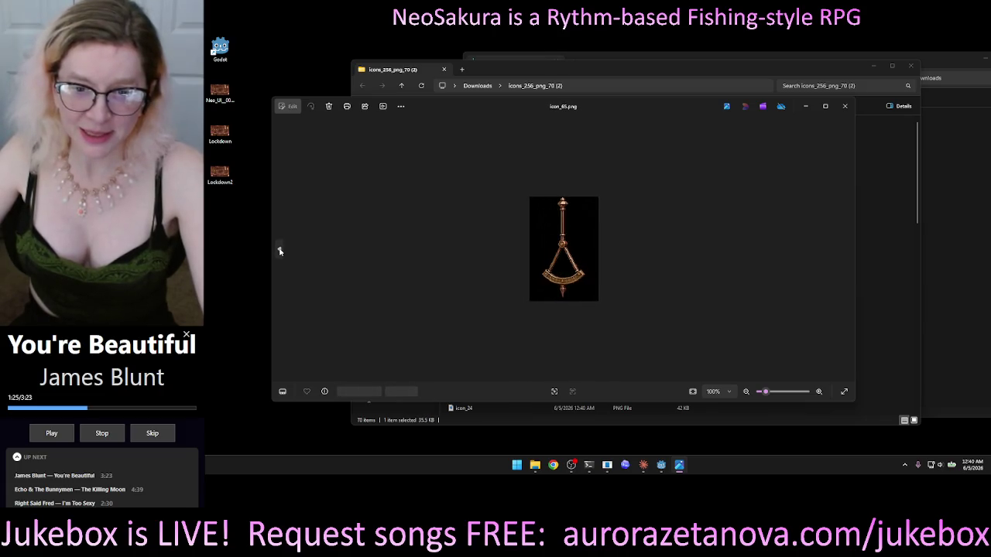
left_click(280, 250)
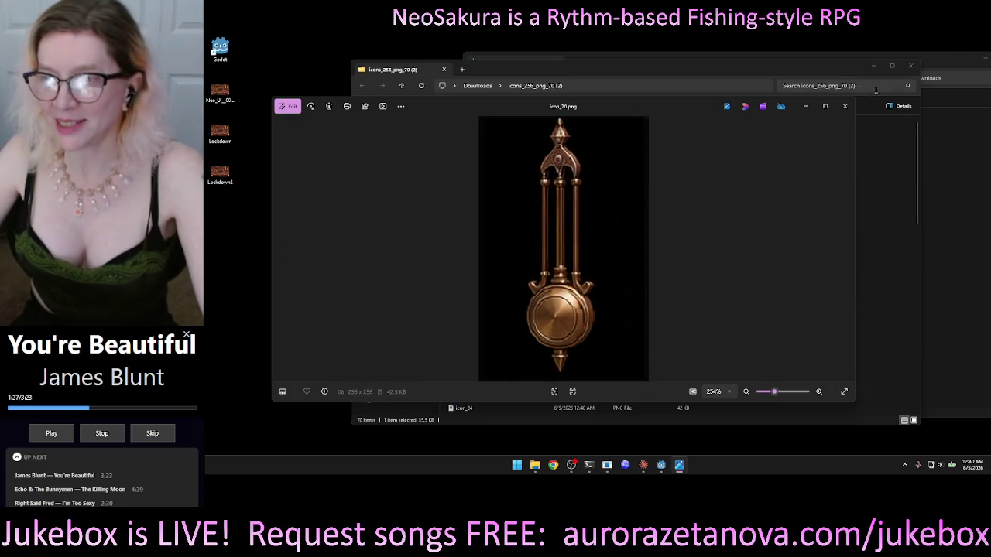
left_click(845, 106)
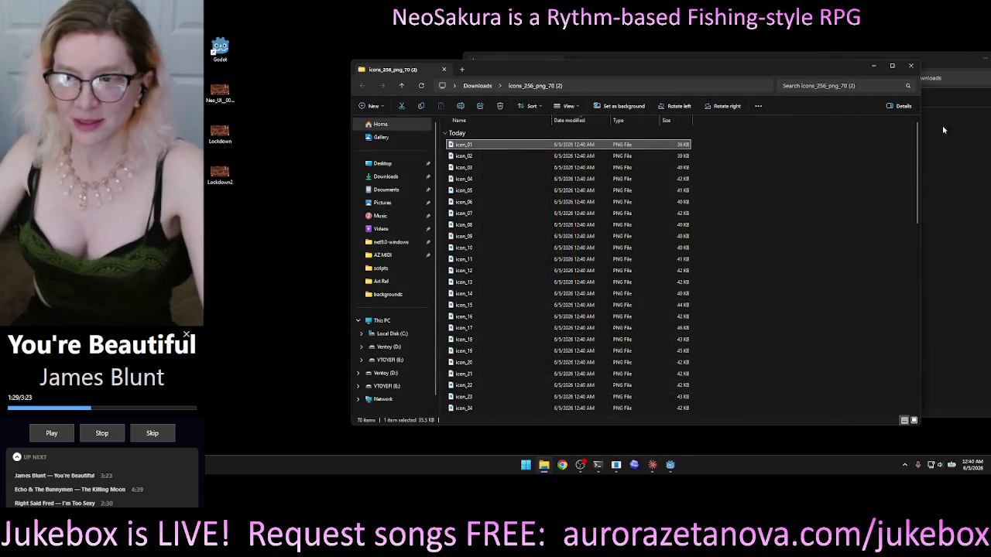
- Open PowerRename on the icon folder, clear the old search text, and close it without renaming
mouse_move(921, 167)
left_mouse_down()
mouse_move(933, 387)
mouse_move(907, 155)
left_mouse_up()
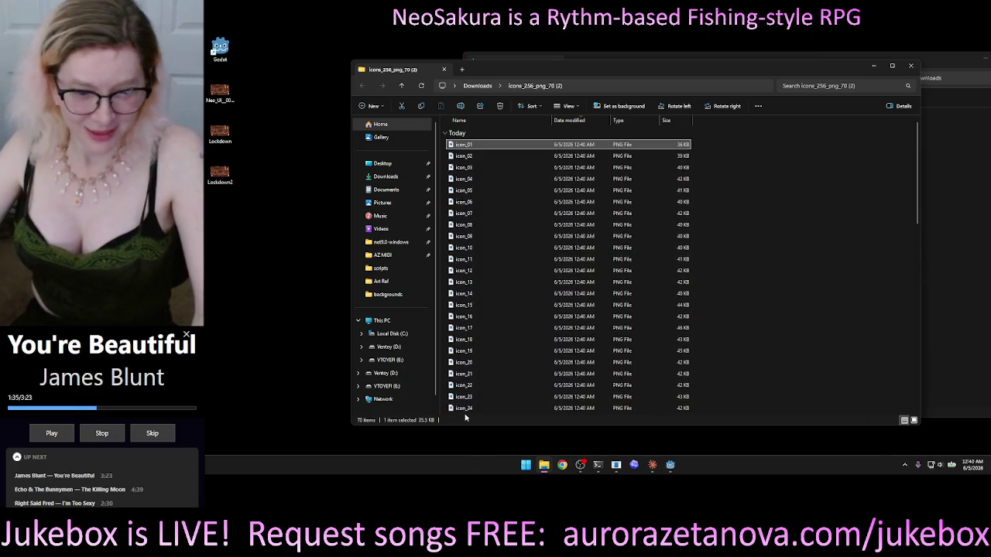
left_click(468, 410, "shift")
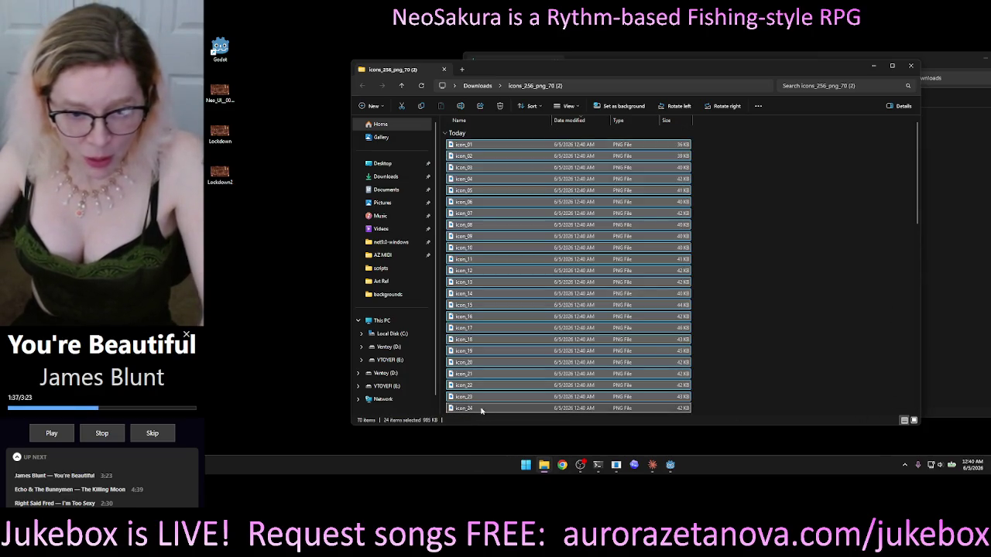
left_click(856, 239)
right_click(796, 165)
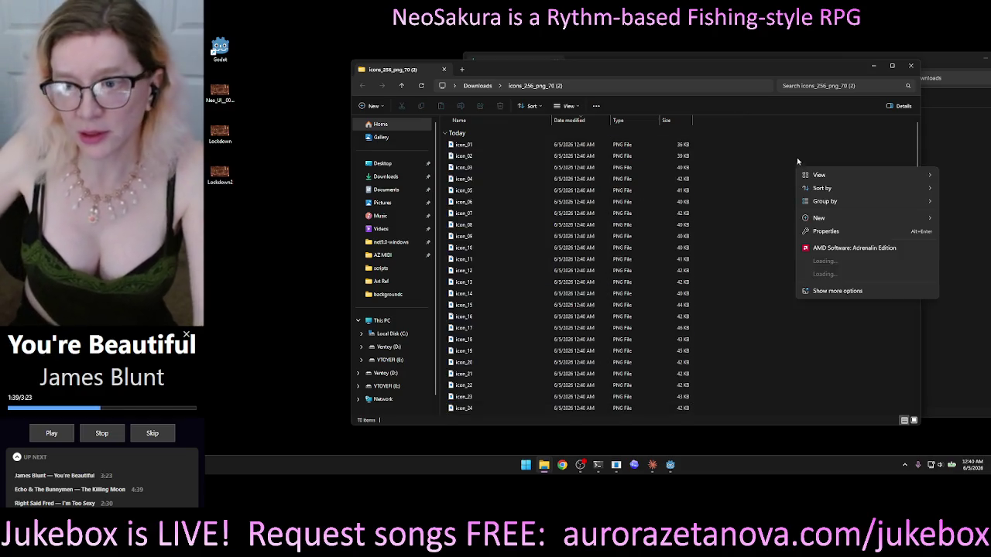
left_click(850, 263)
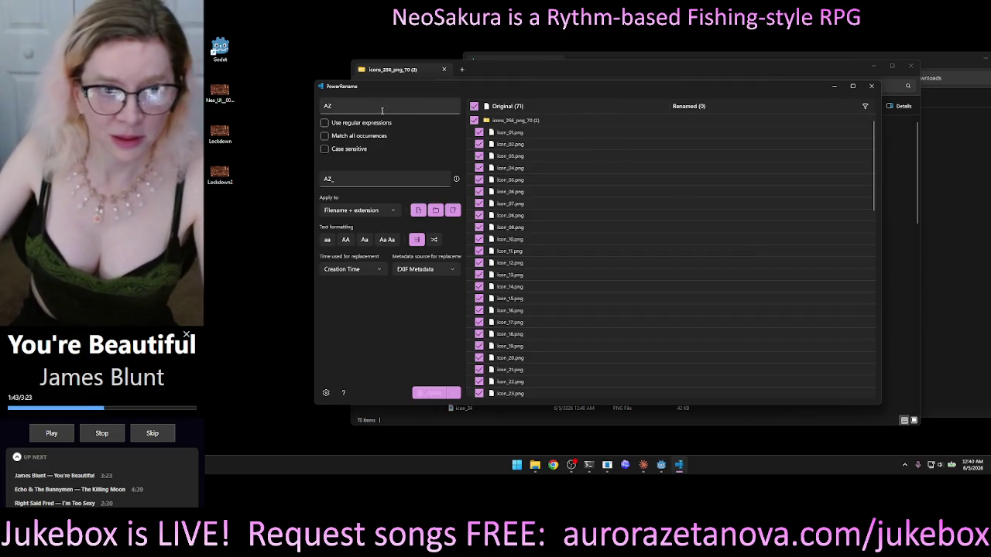
left_click(381, 105)
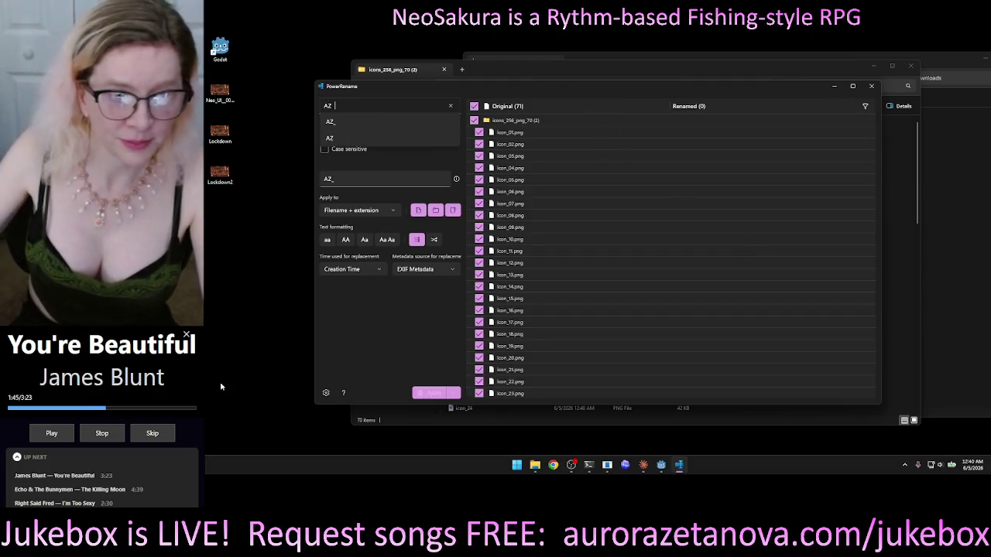
key("BackSpace")
key("BackSpace")
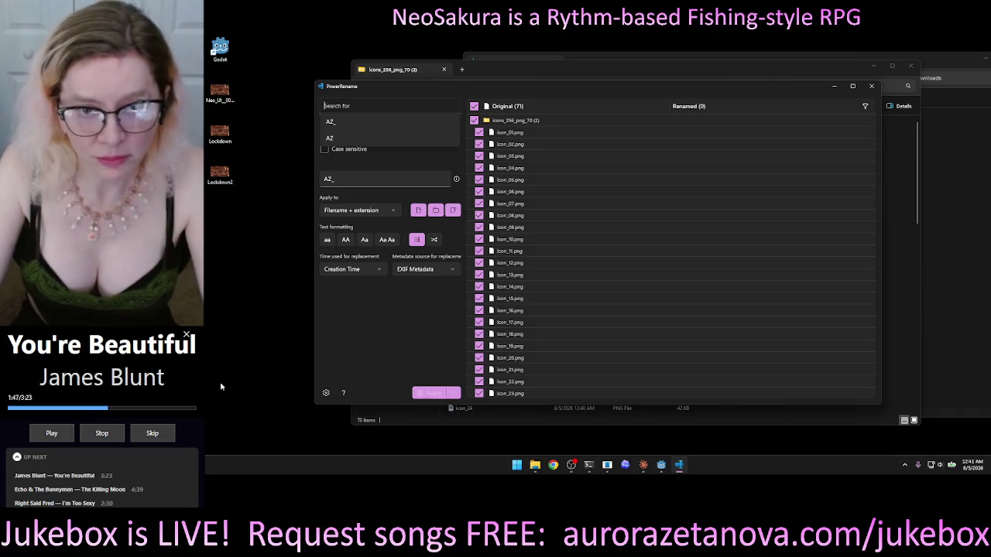
type("Neo_UI")
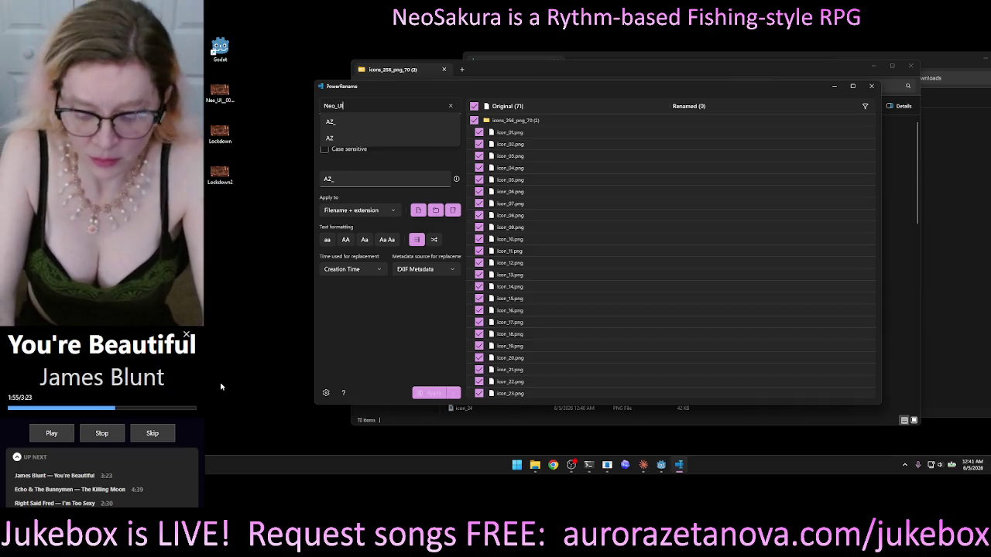
key("BackSpace")
key("BackSpace")
key("BackSpace")
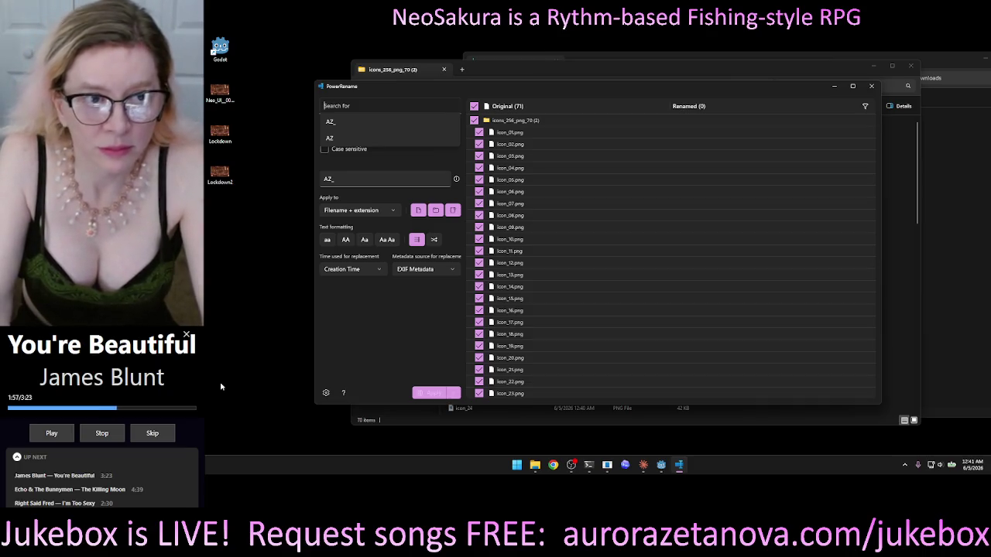
left_click(872, 86)
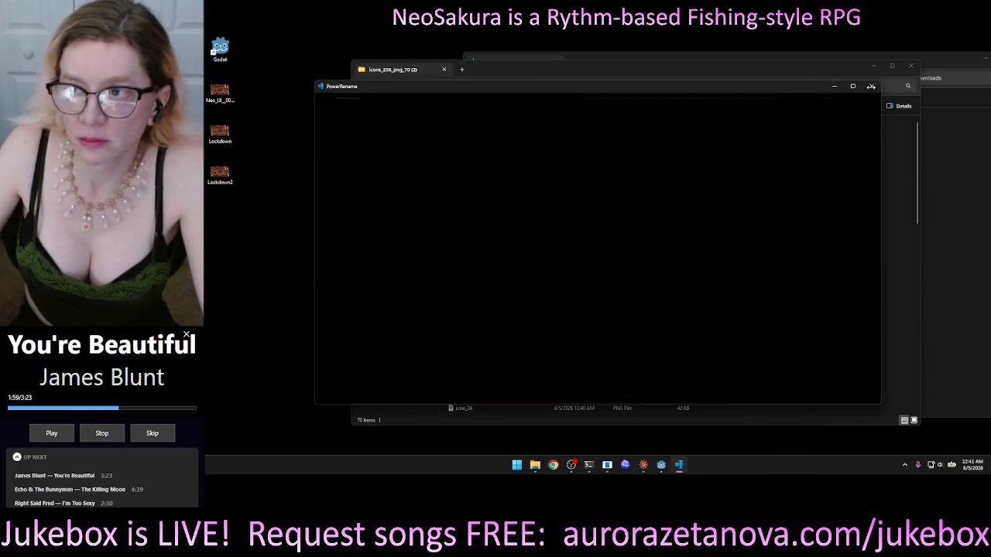
- Move the icon folder window further left and make it narrower
left_click_drag(852, 75, 712, 90)
left_click_drag(782, 150, 635, 151)
right_click(597, 177)
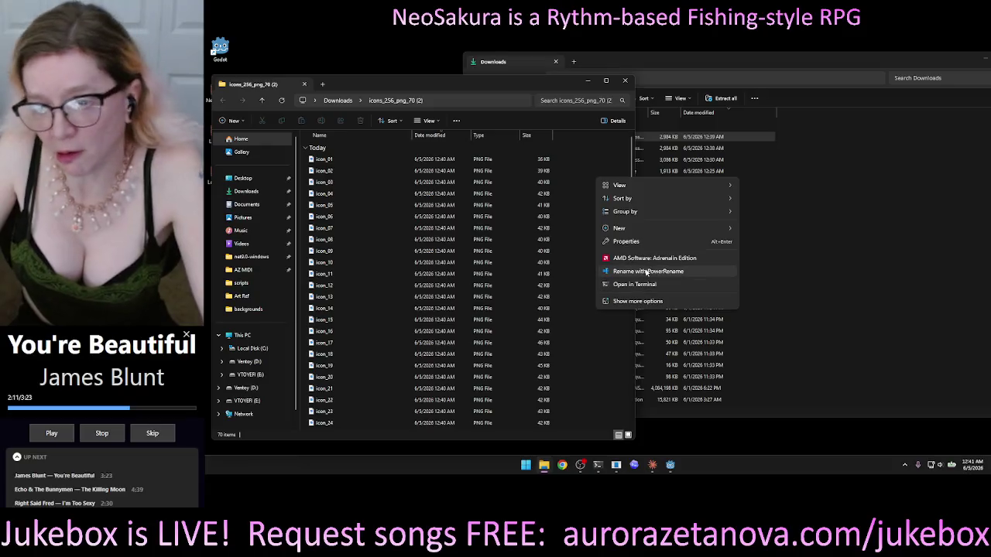
- In PowerRename, search for 'icon', apply to filename only, and keep subfolder contents included
left_click(625, 256)
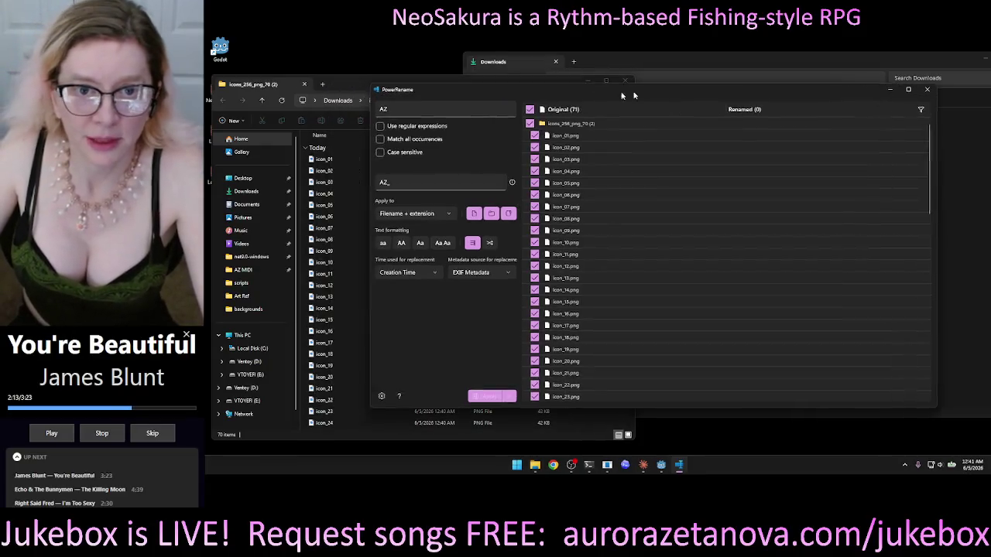
left_click(517, 112)
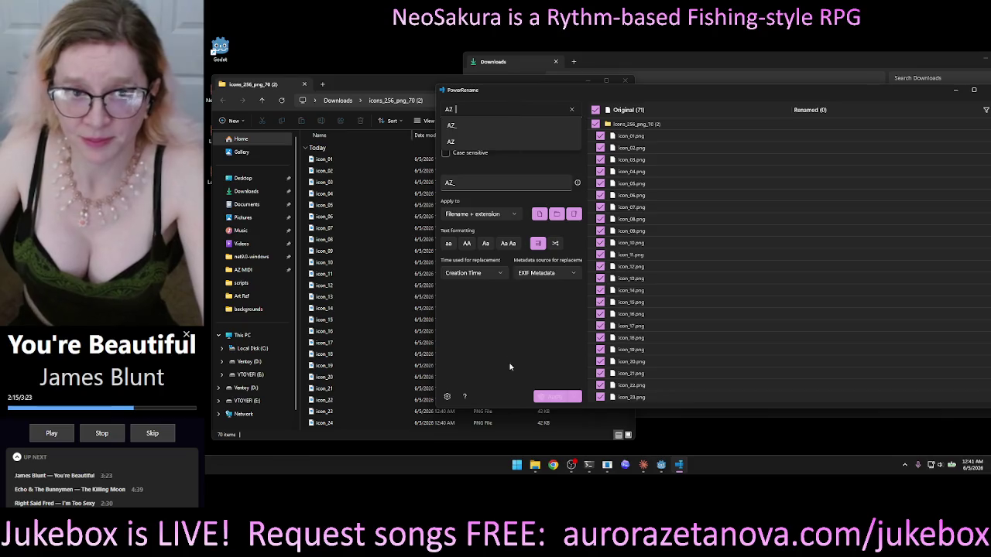
key("BackSpace")
key("BackSpace")
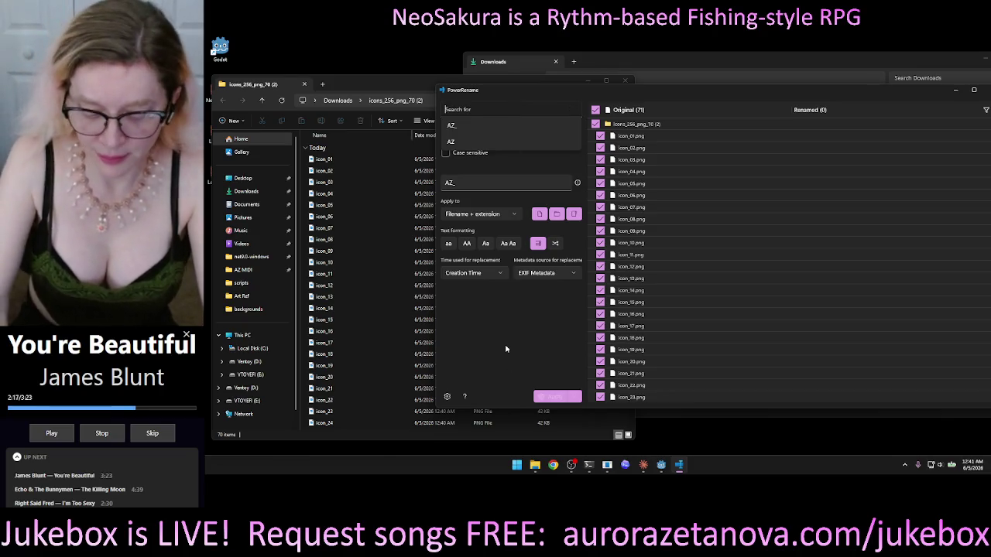
type("icon")
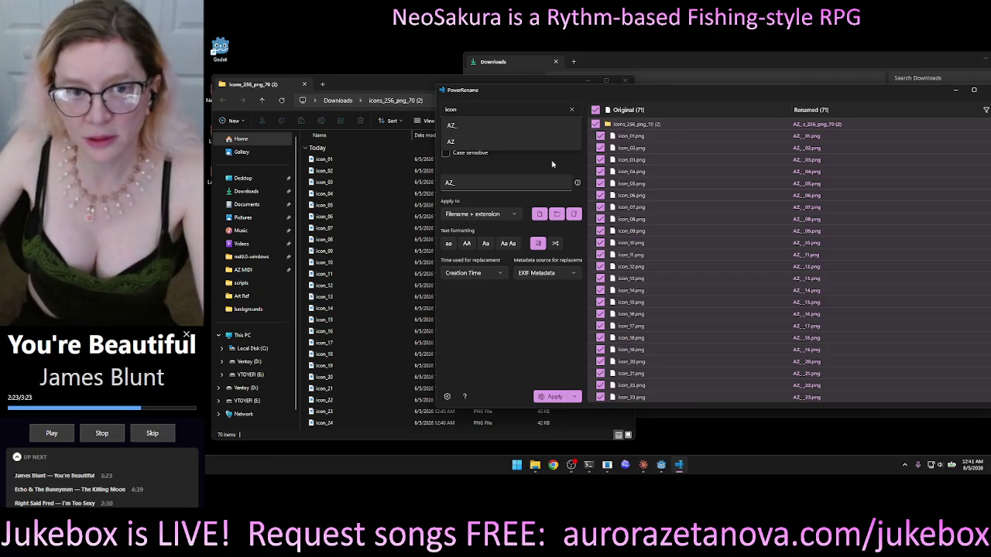
key("Tab")
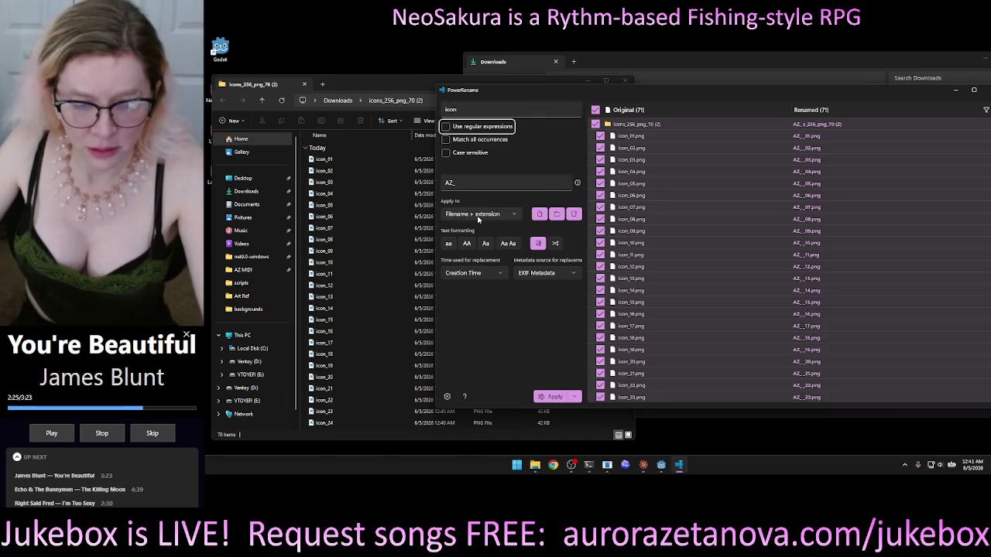
left_click(474, 218)
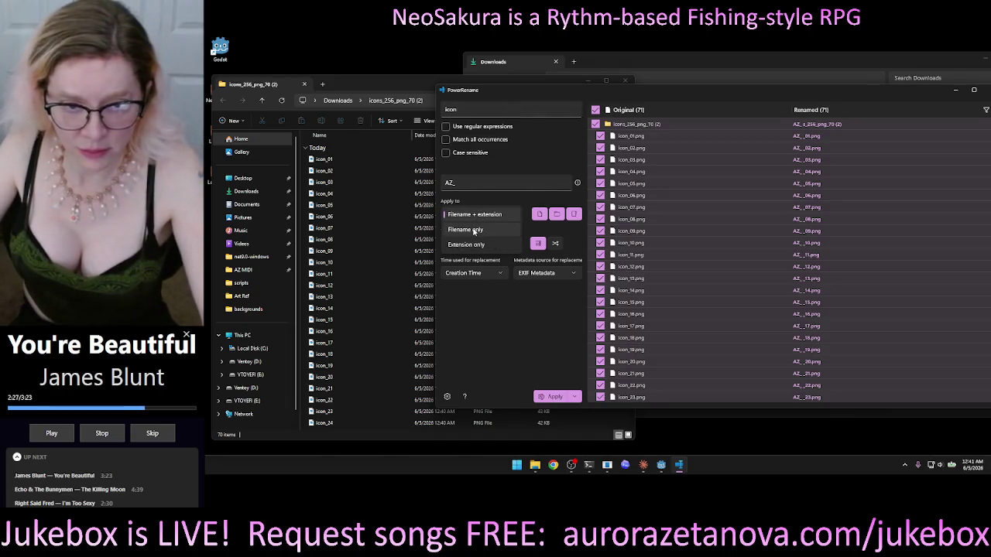
left_click(472, 230)
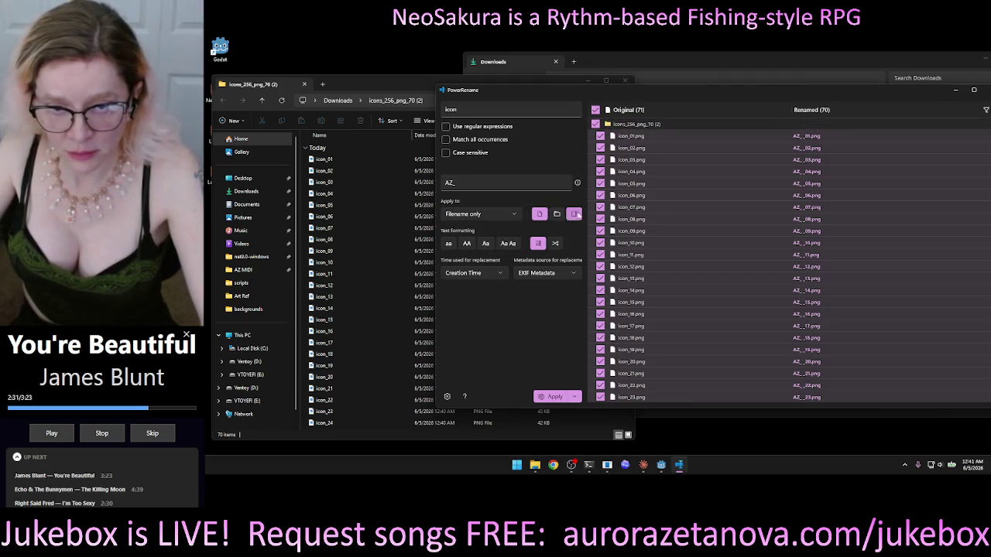
left_click(574, 215)
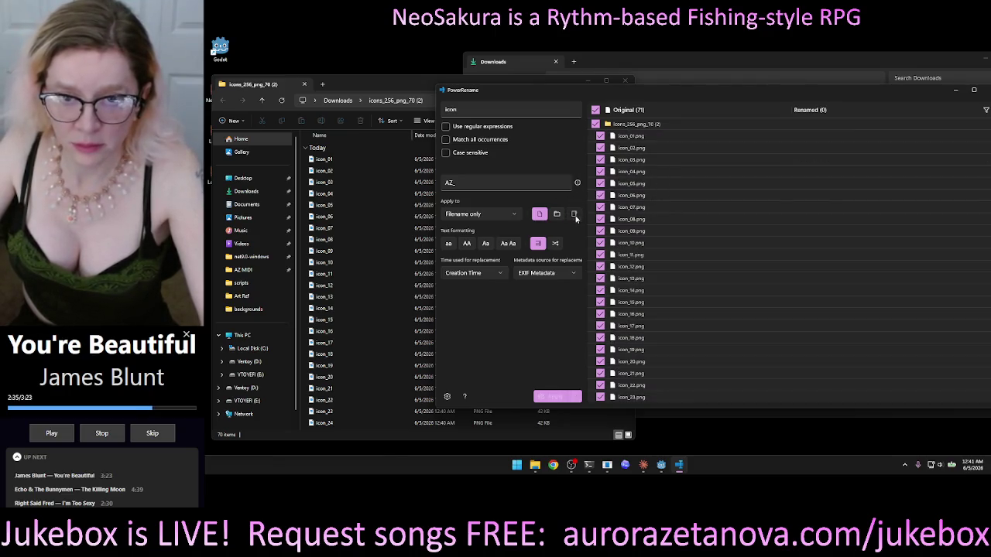
left_click(575, 216)
left_click(575, 216)
left_click(574, 215)
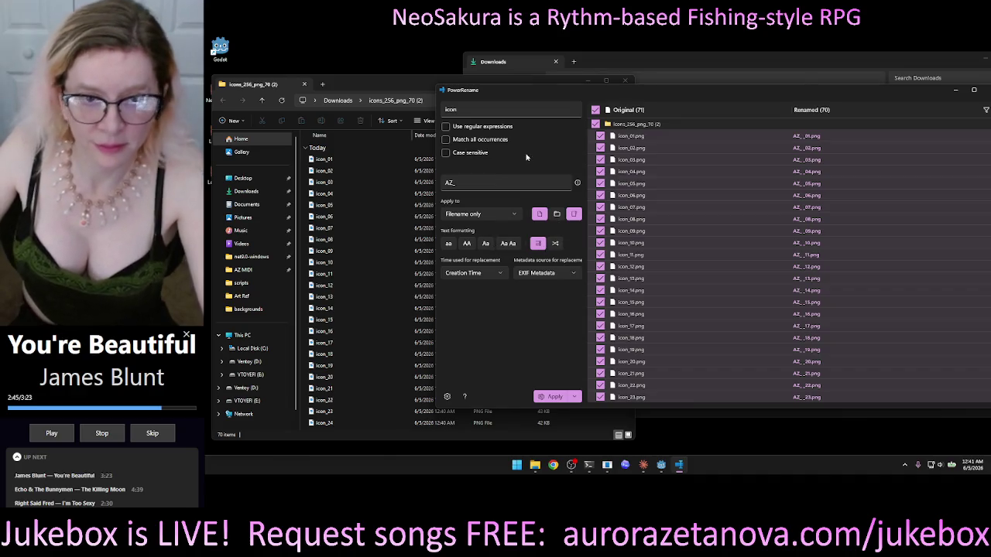
- Replace 'icon' with 'Neo_UI_Cog' and apply the rename to all 70 files
left_click(480, 183)
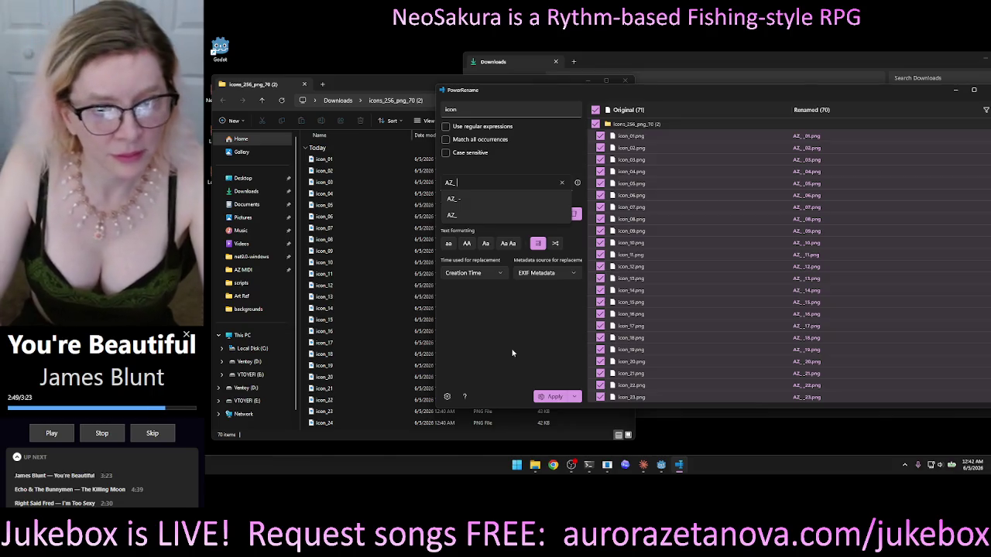
key("BackSpace")
key("BackSpace")
key("BackSpace")
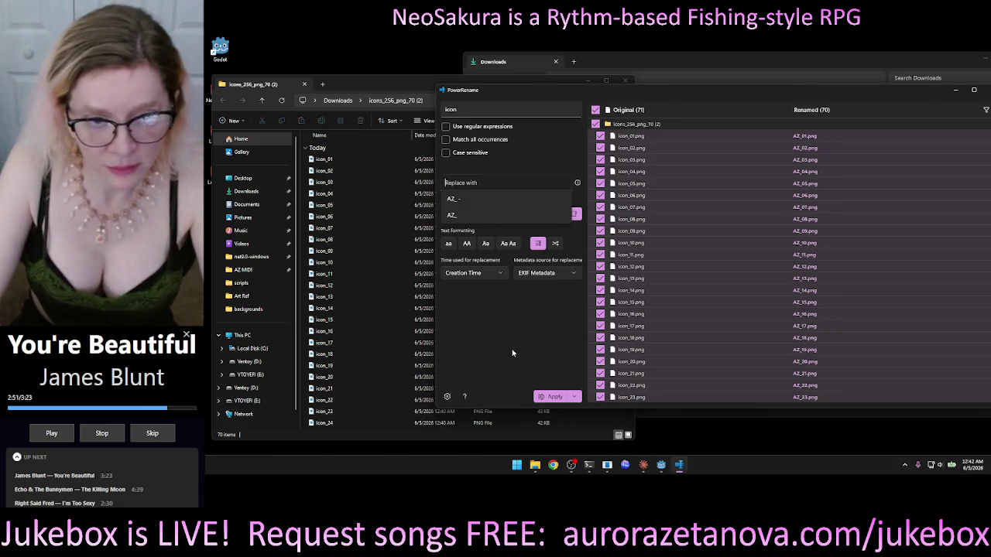
type("Neo_UI_")
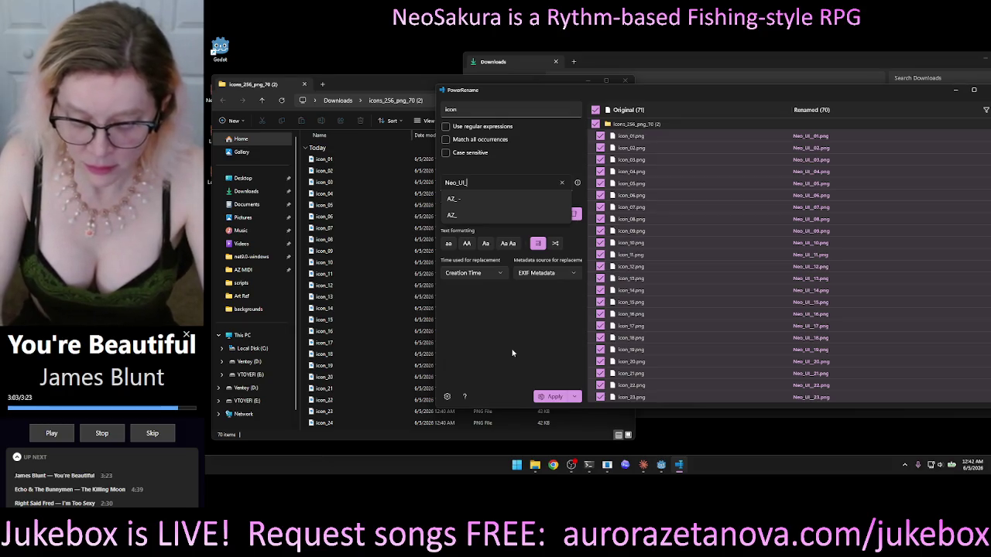
type("C")
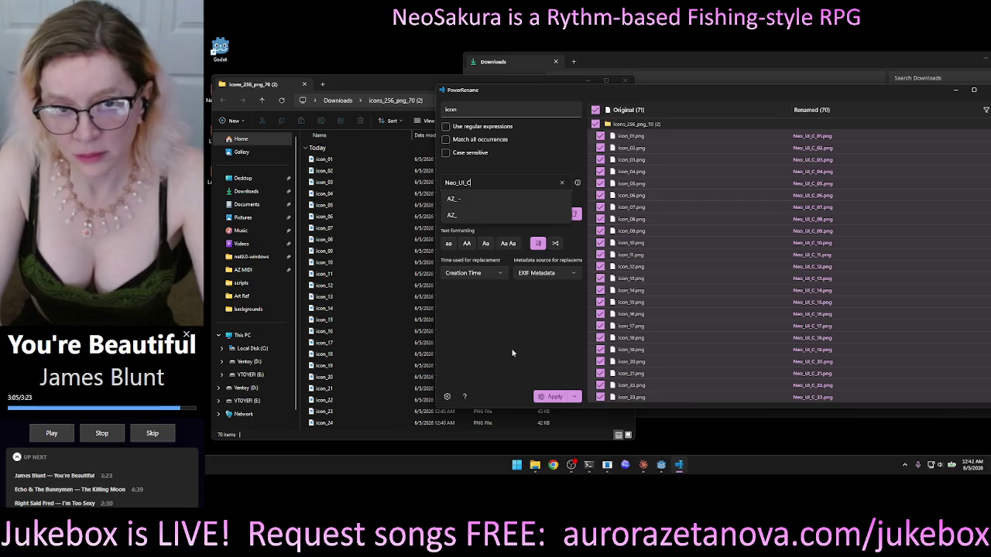
type("og")
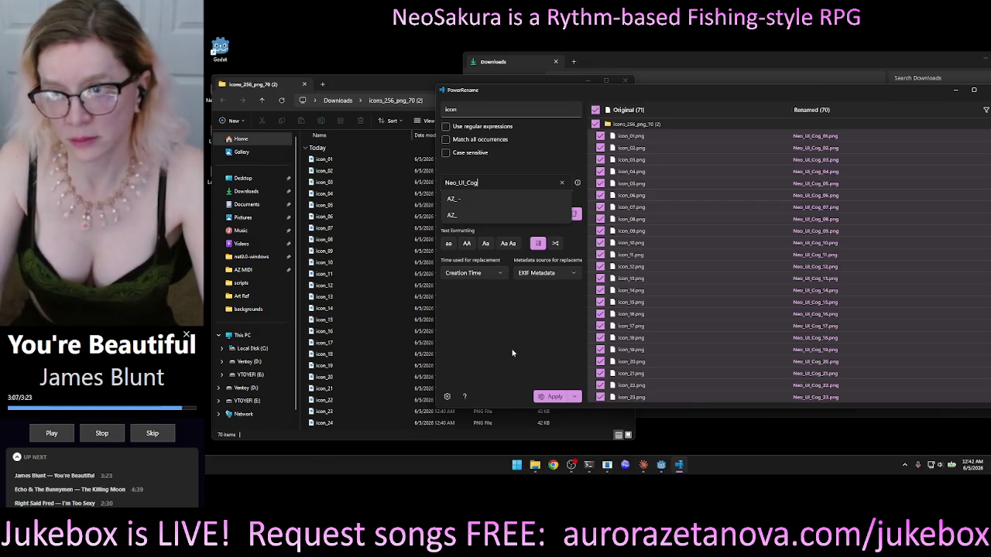
left_click(556, 398)
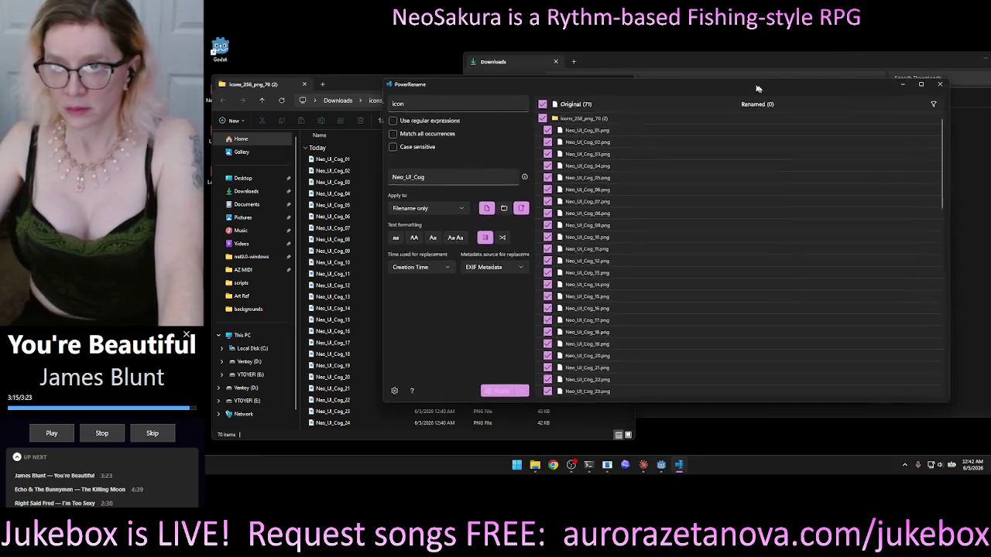
left_click(860, 100)
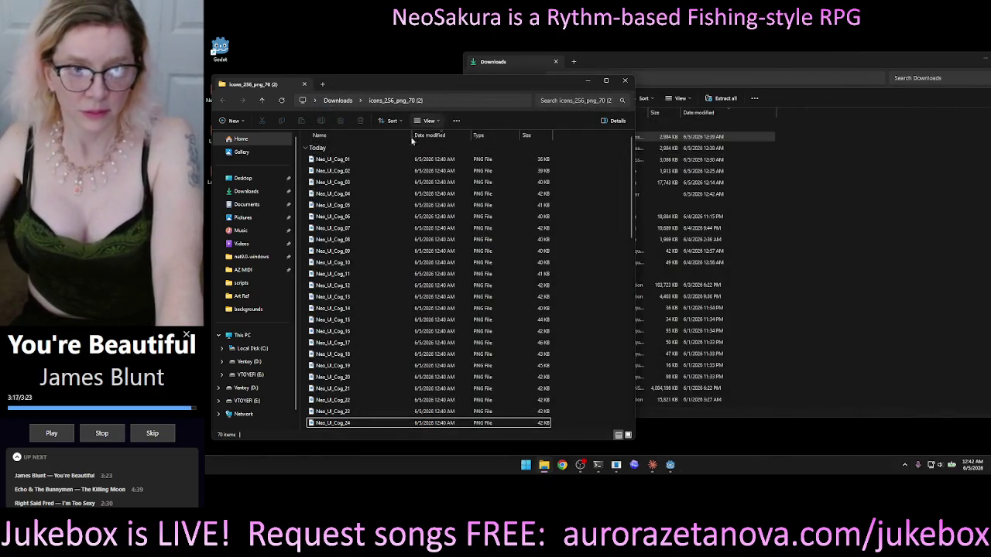
- Copy all 70 Neo_UI_Cog images into Ventoy (D:)\Projects\NeoSakura\Game\assets\UI
key("ctrl+a")
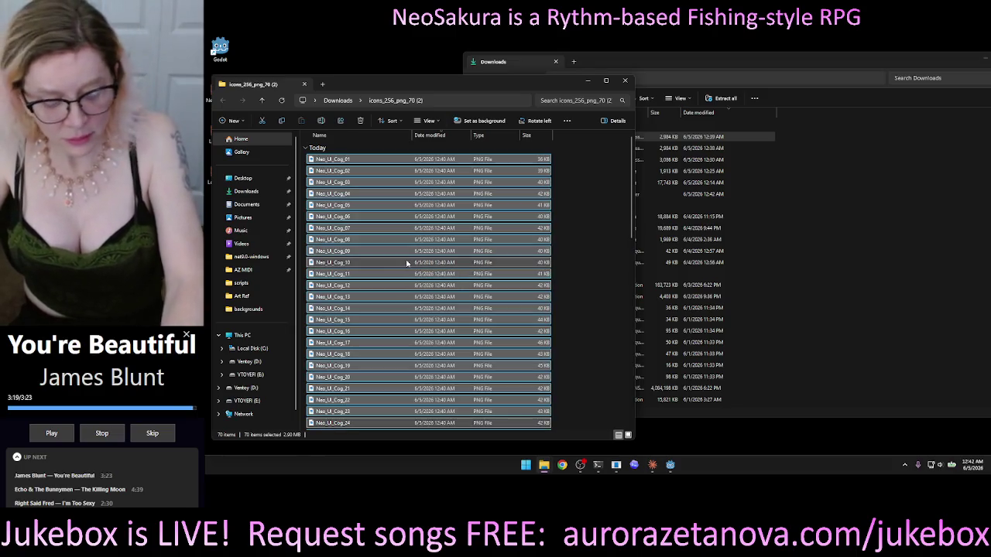
left_click(253, 361)
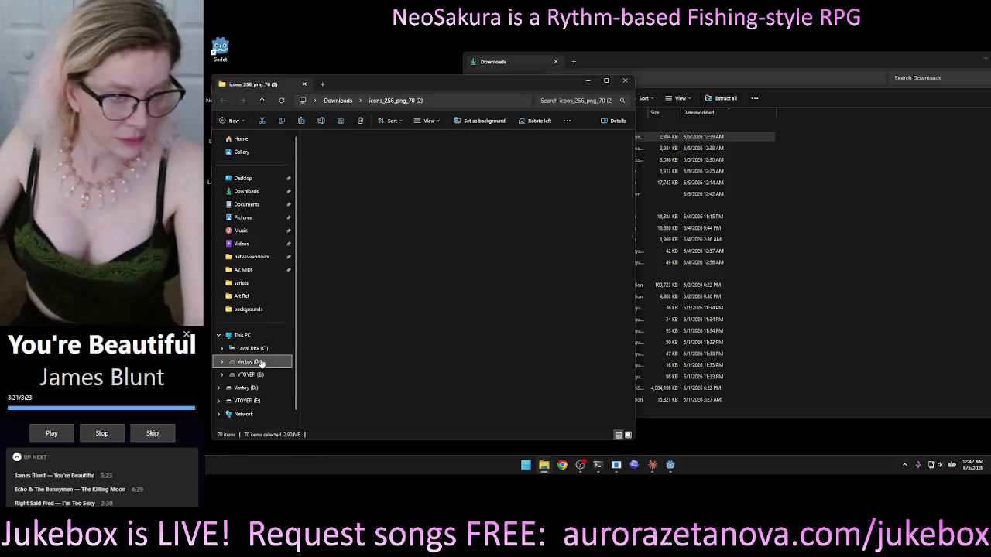
double_click(337, 243)
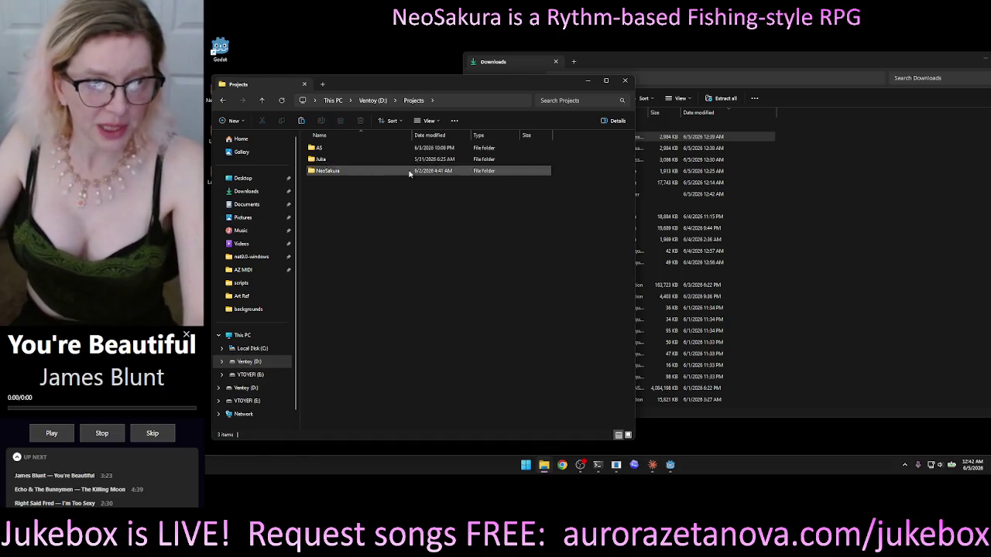
double_click(341, 172)
double_click(346, 161)
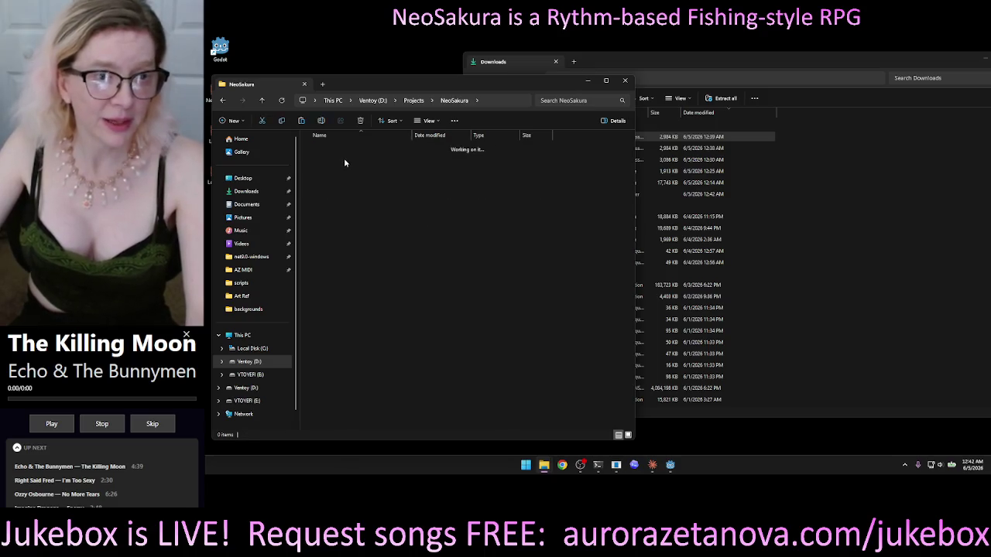
double_click(346, 160)
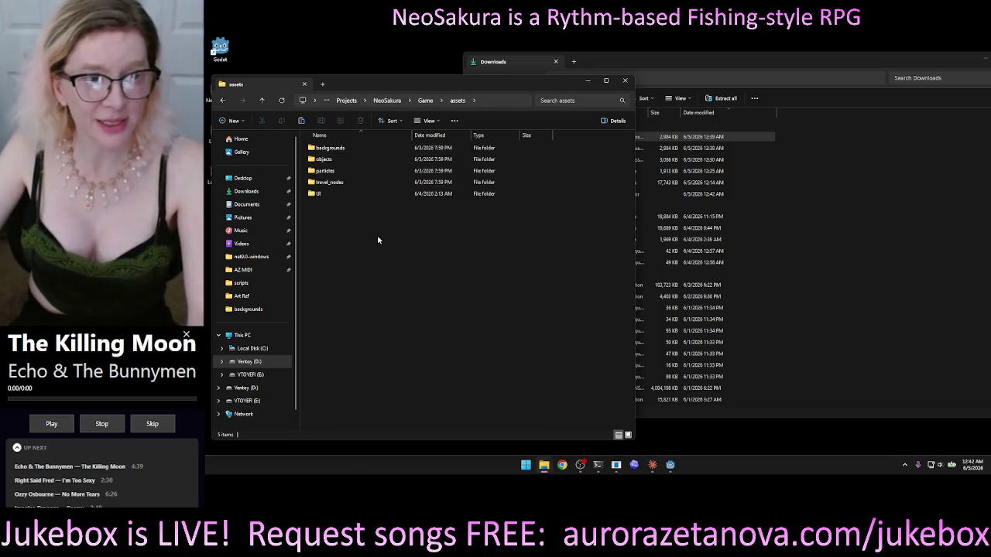
double_click(343, 193)
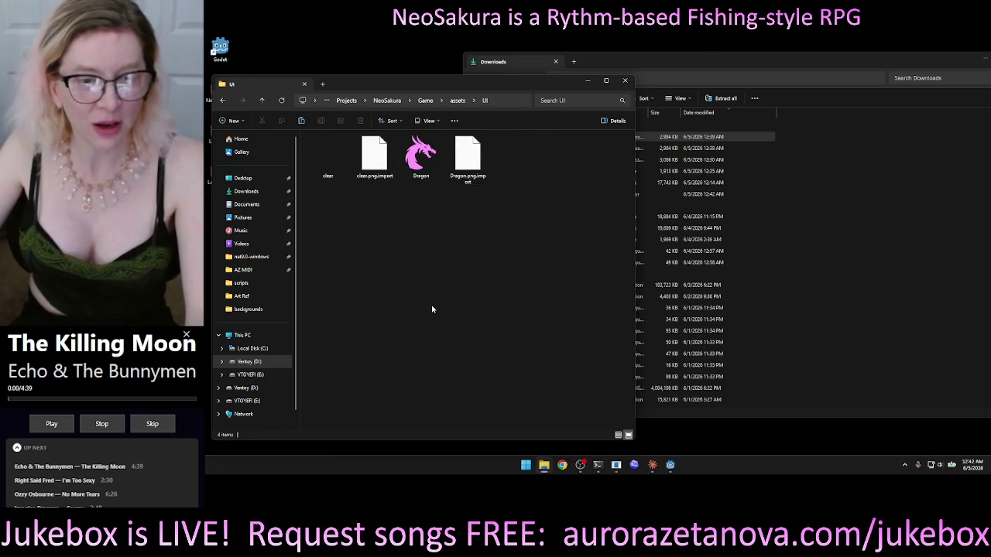
key("ctrl+v")
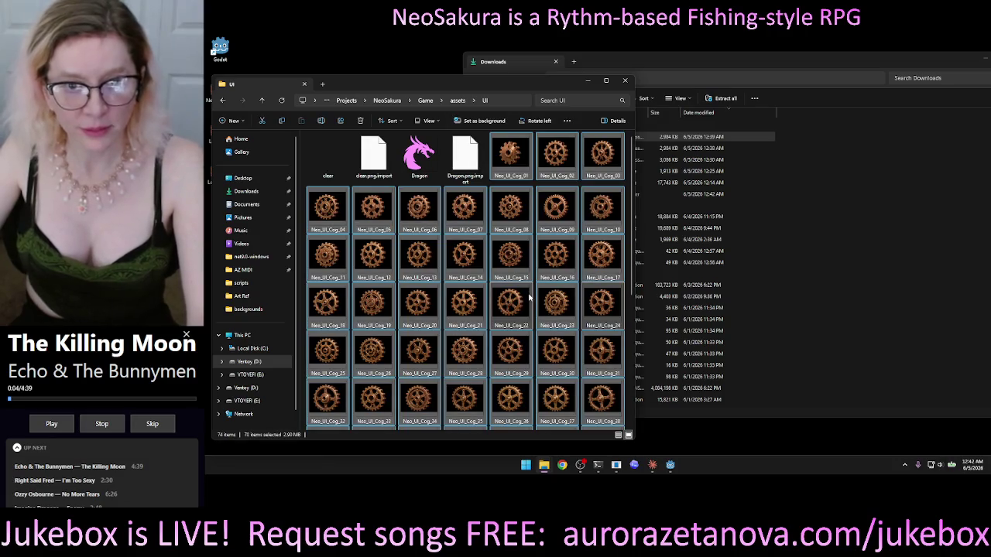
- Close the UI folder window
left_click_drag(528, 84, 555, 87)
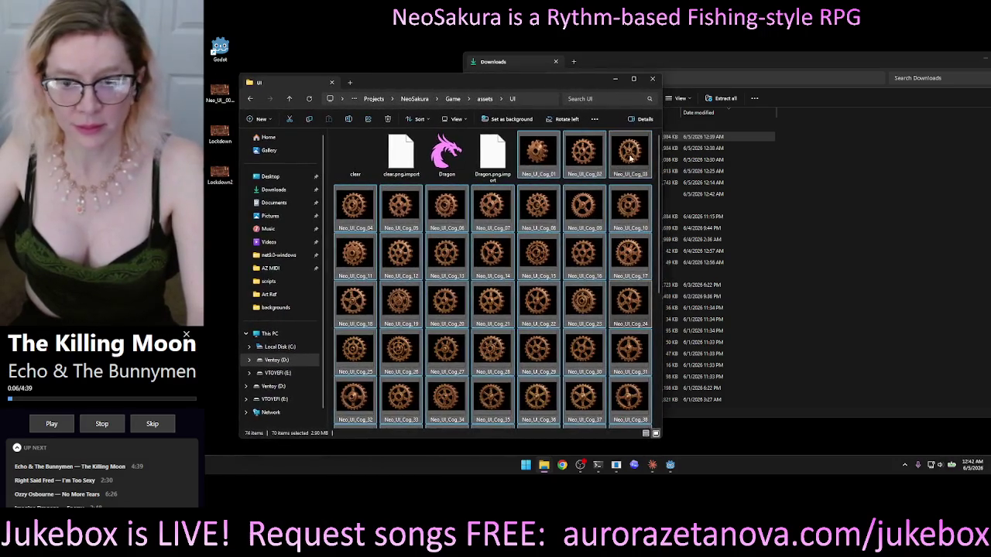
mouse_move(664, 233)
left_mouse_down()
mouse_move(667, 368)
mouse_move(662, 139)
left_mouse_up()
left_click(654, 80)
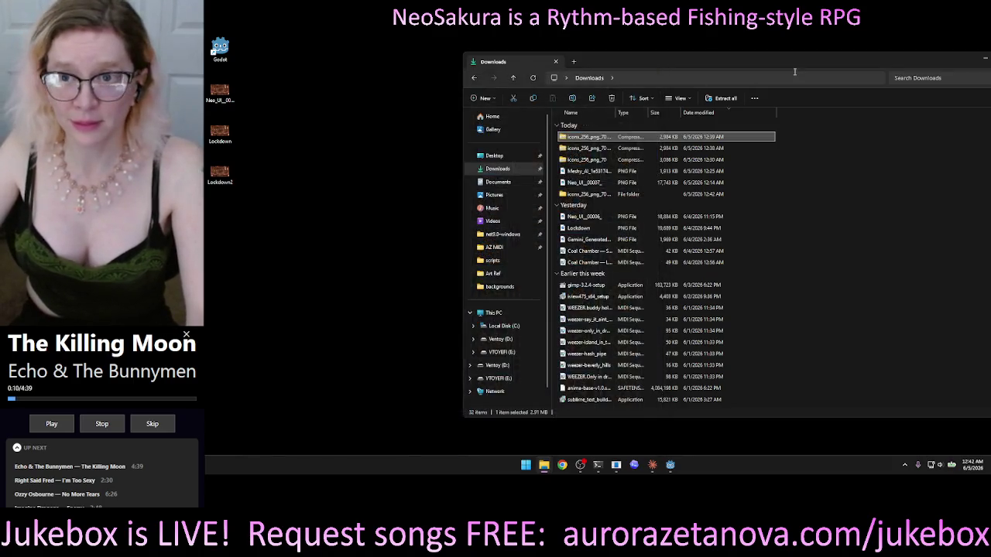
- Close the Downloads window and launch Godot from the desktop shortcut
left_click_drag(790, 70, 650, 84)
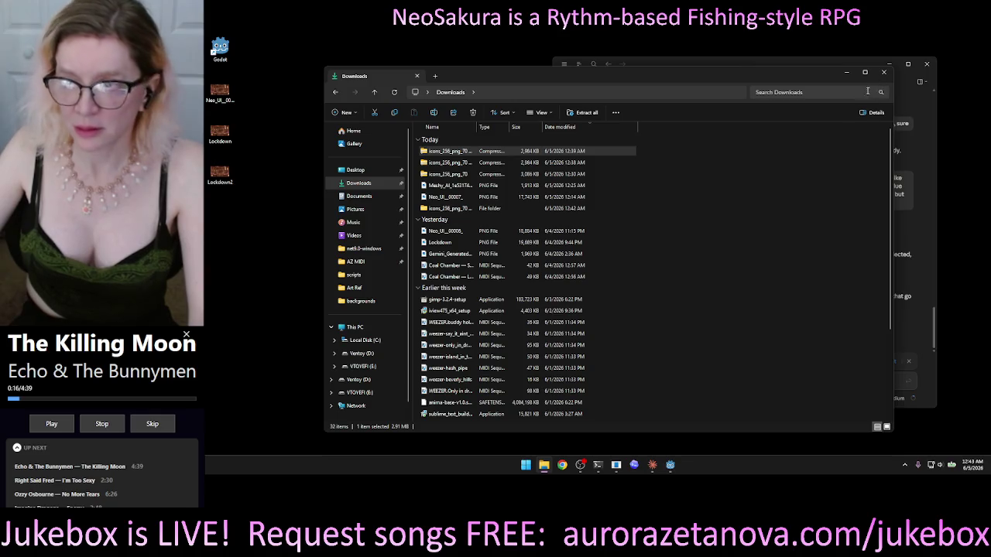
left_click(885, 72)
mouse_move(835, 71)
left_mouse_down()
mouse_move(826, 72)
mouse_move(859, 69)
left_mouse_up()
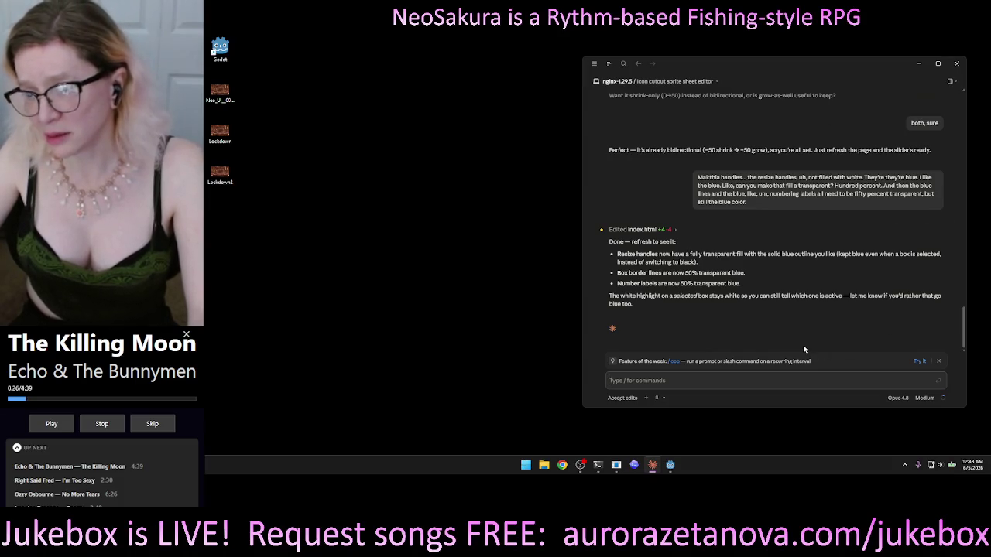
left_click(671, 464)
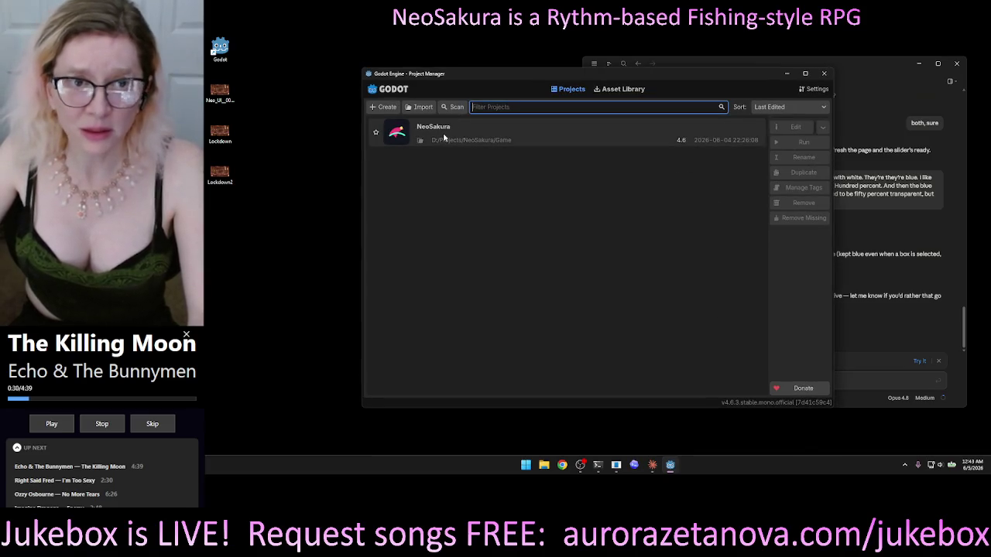
- Open NeoSakura from the Project Manager, restore the editor, and run the game
double_click(444, 137)
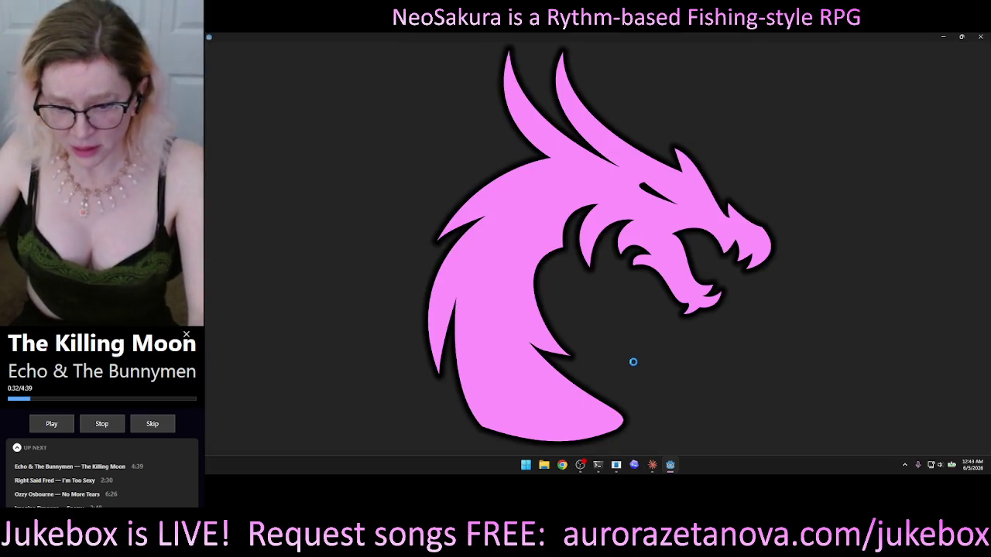
mouse_move(598, 464)
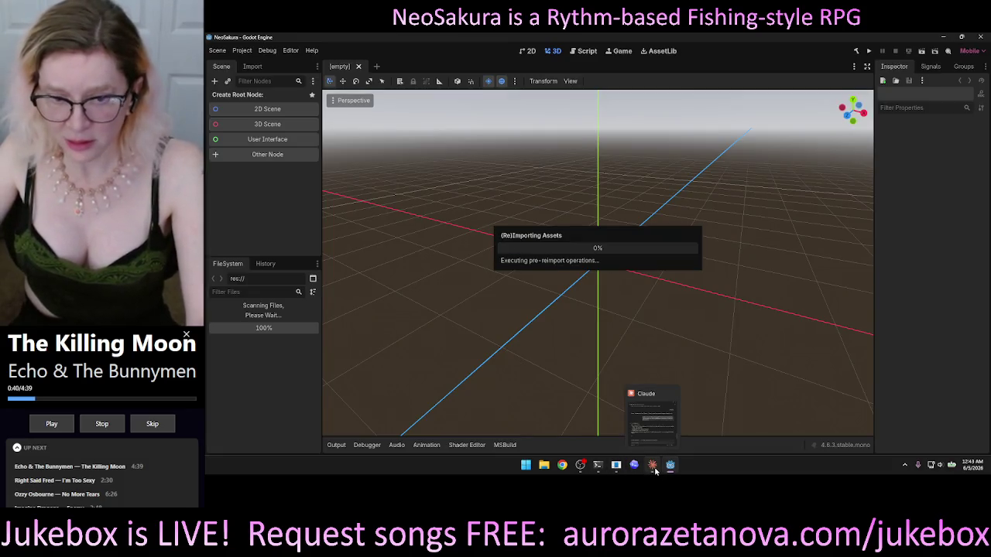
left_click(654, 470)
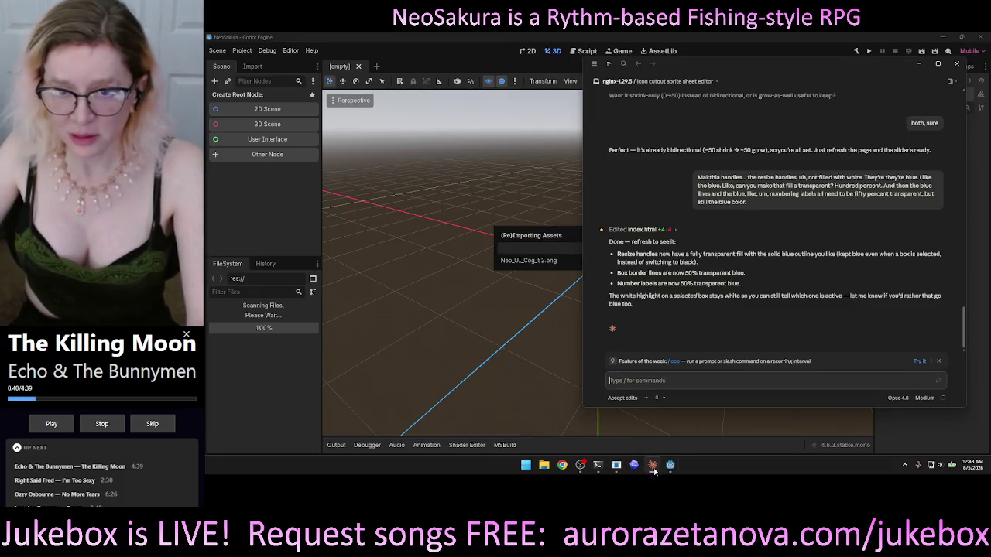
left_click(653, 469)
left_click(671, 472)
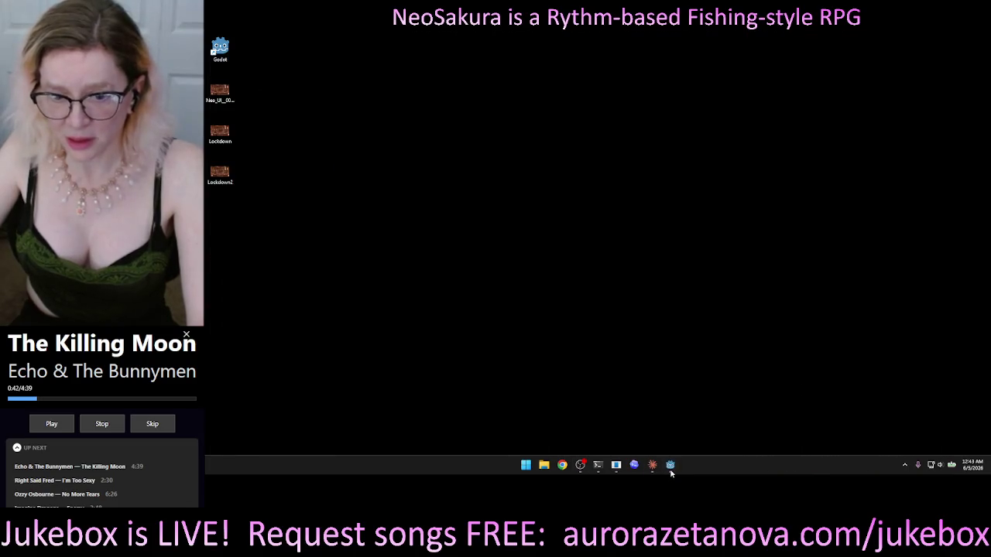
left_click(671, 467)
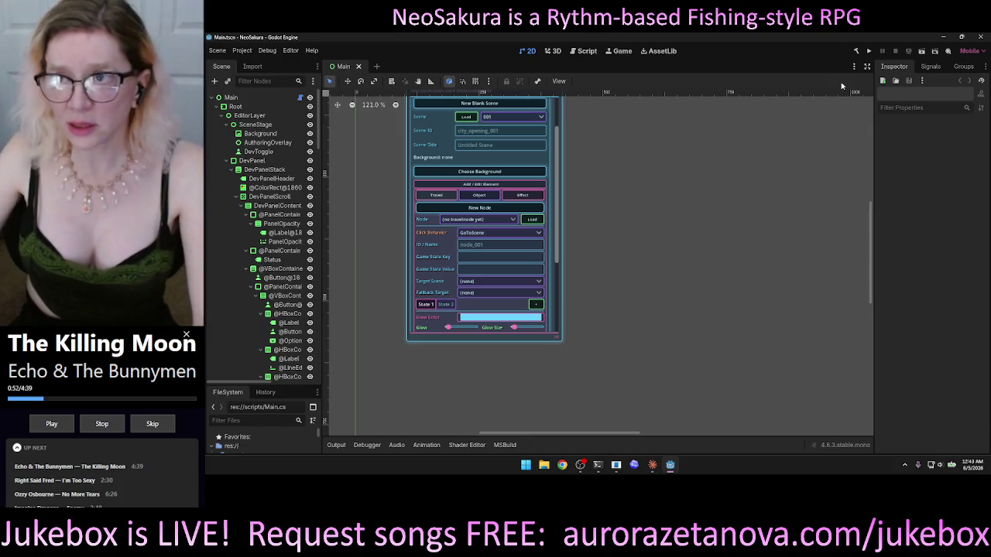
left_click(869, 51)
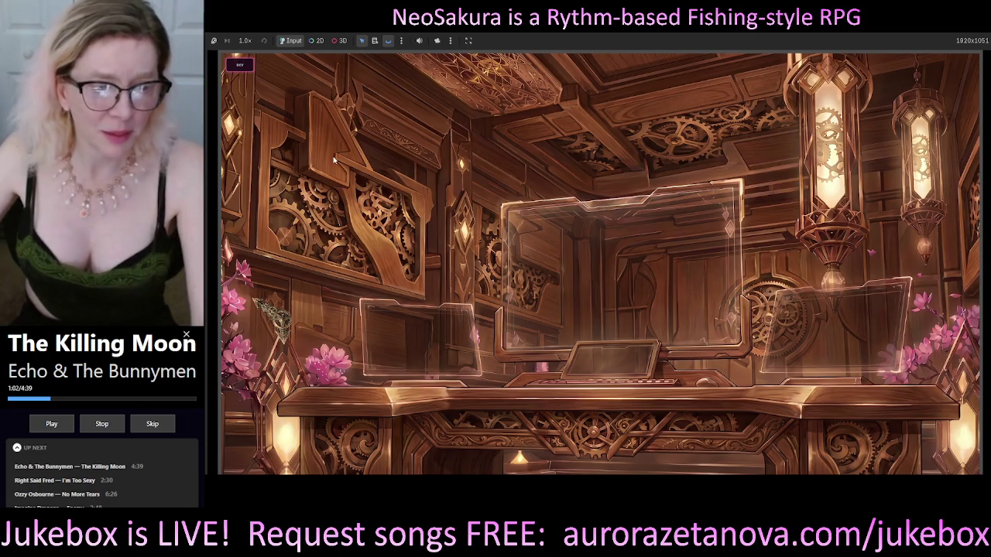
- Open the Dev Holograph panel and expand Scene Editor and Add / Edit Element
left_click(239, 65)
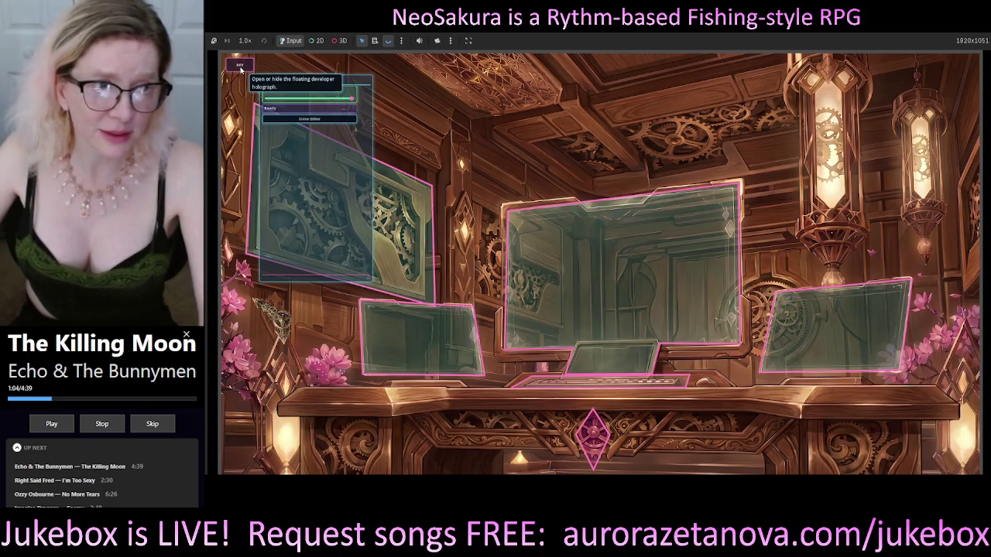
left_click(297, 121)
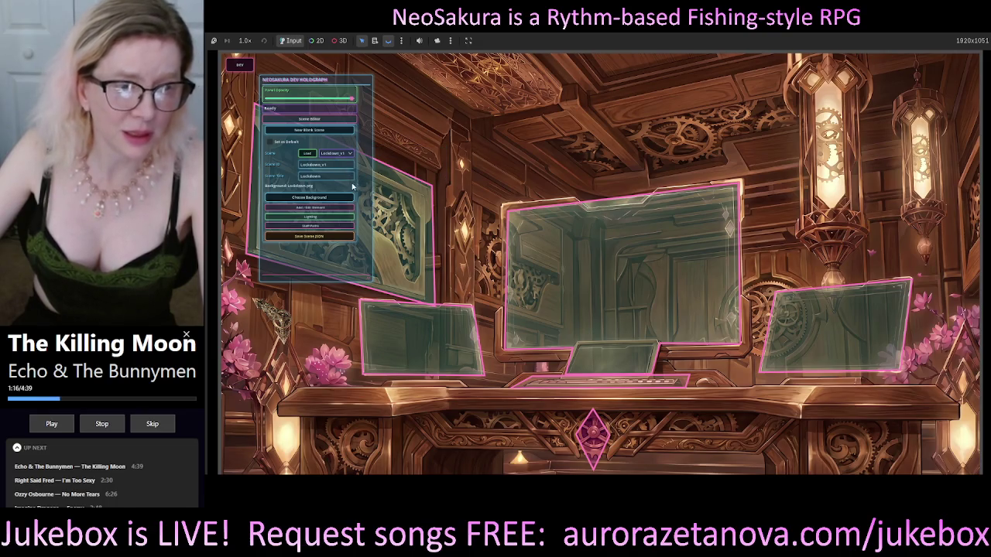
left_click(311, 208)
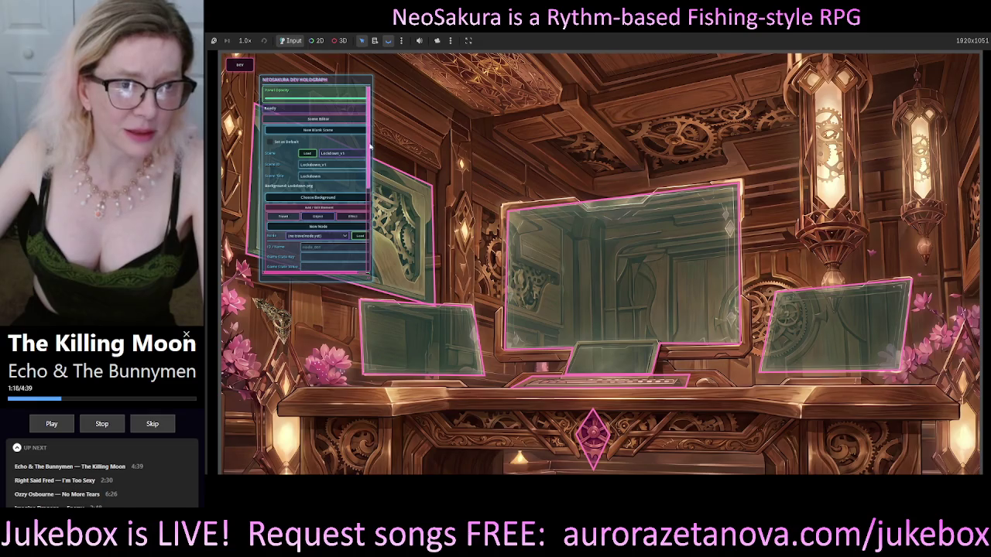
- Switch the element form to a new node, widen the panel, and move it right
scroll(364, 147, "down", 3)
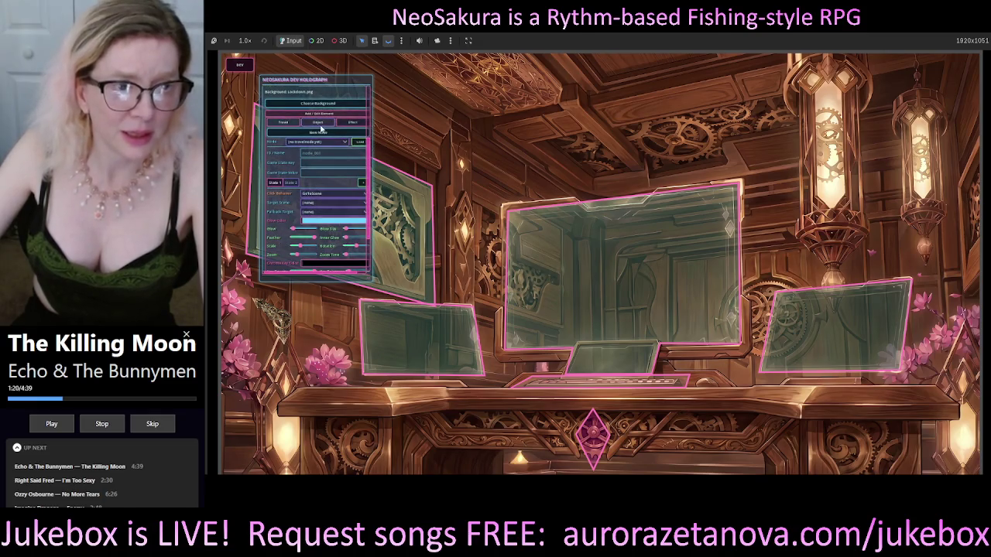
left_click(319, 124)
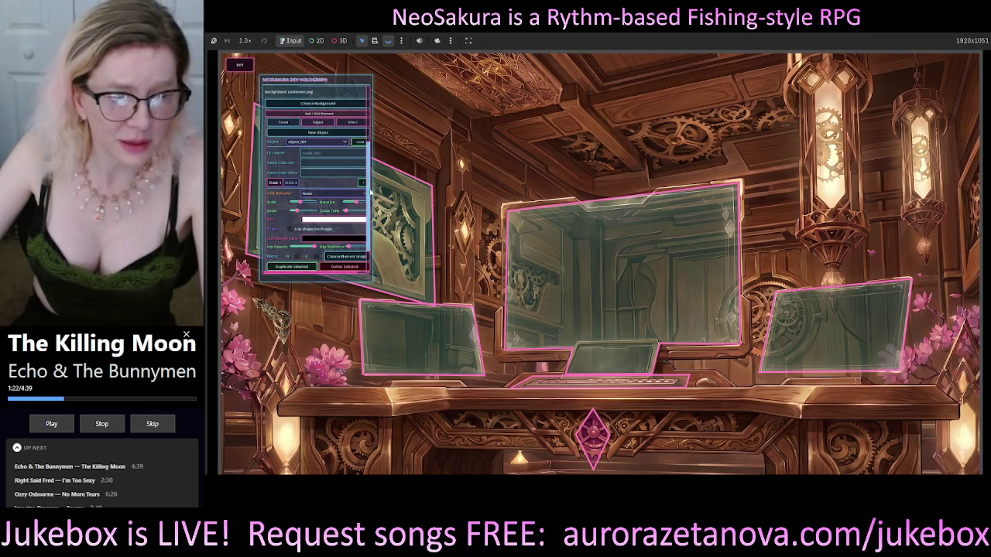
scroll(370, 192, "down", 1)
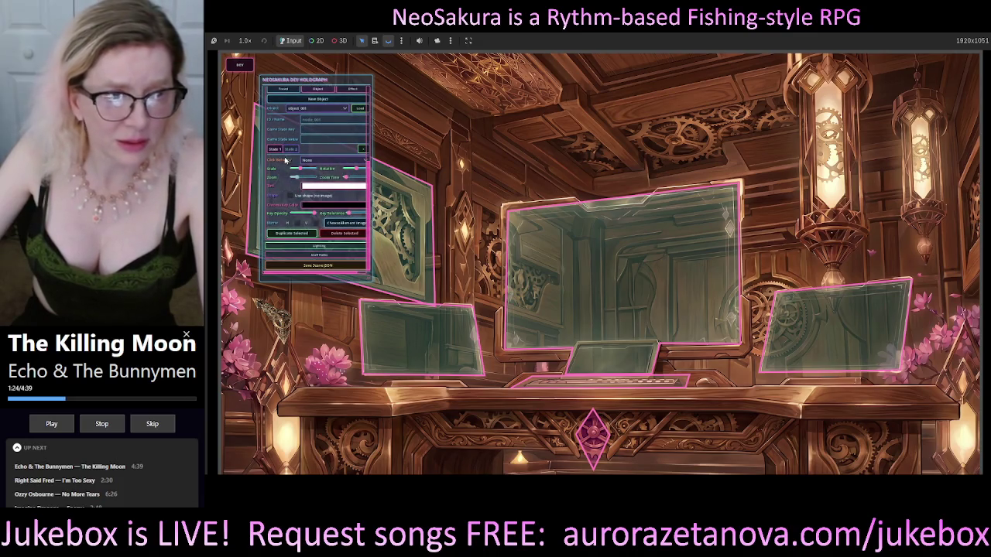
left_click(273, 323)
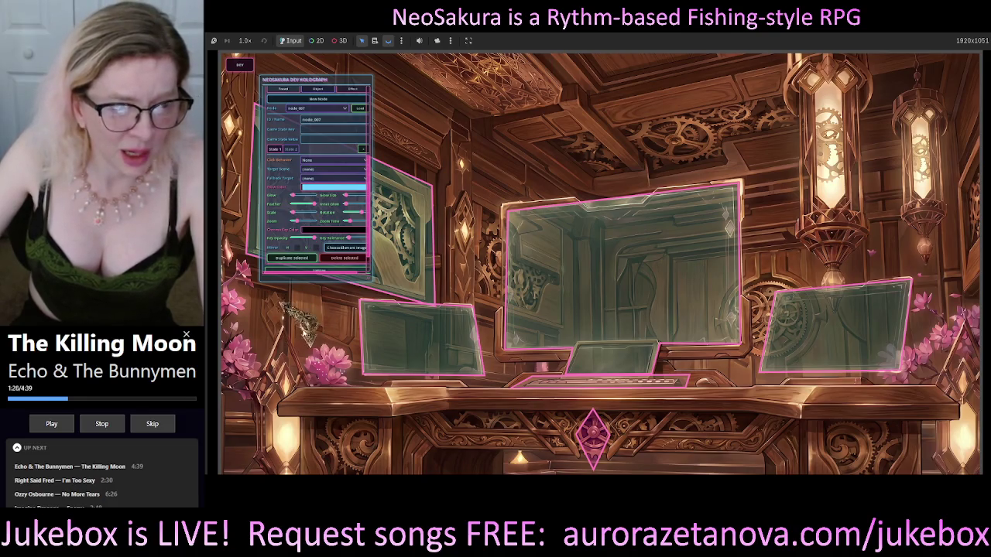
left_click(325, 260)
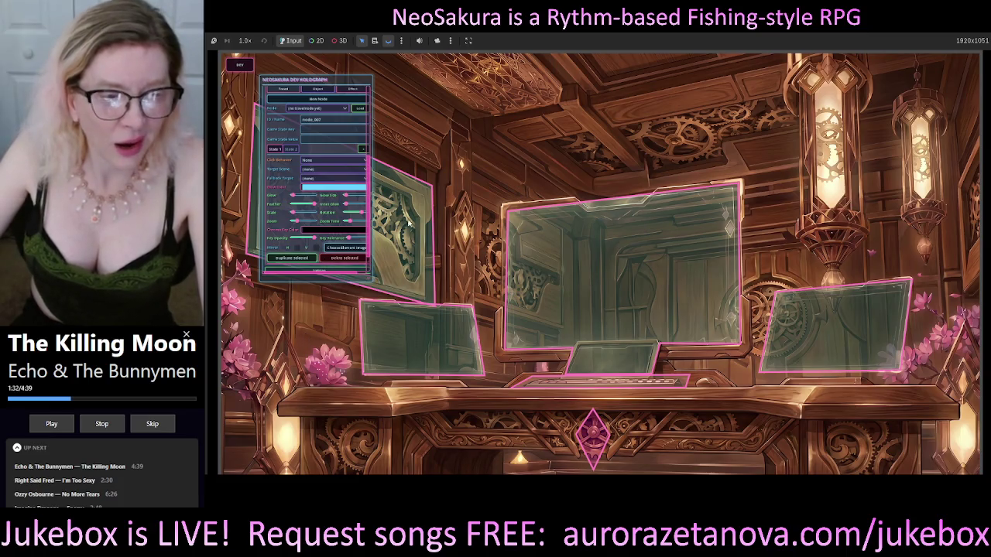
scroll(370, 202, "down", 2)
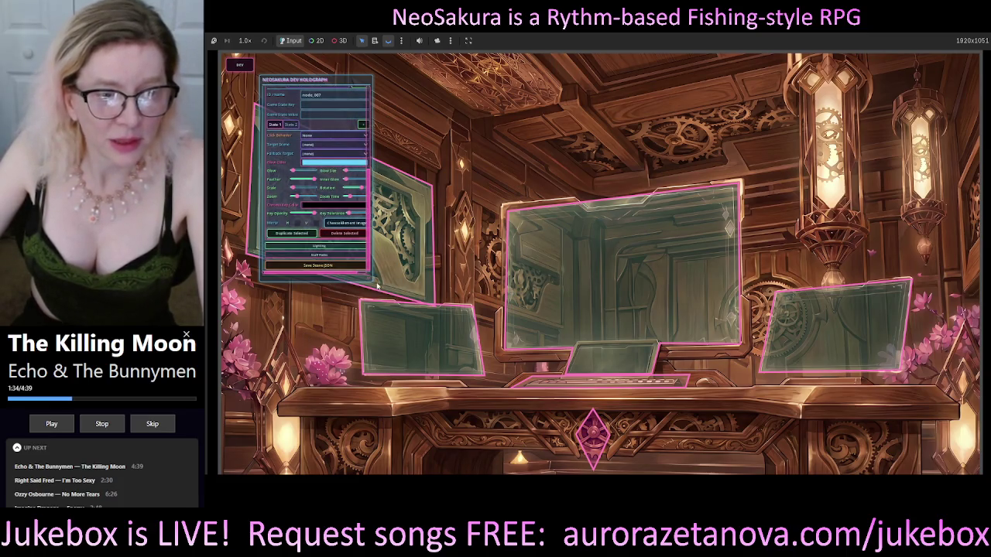
mouse_move(368, 281)
left_mouse_down()
mouse_move(422, 284)
mouse_move(422, 311)
left_mouse_up()
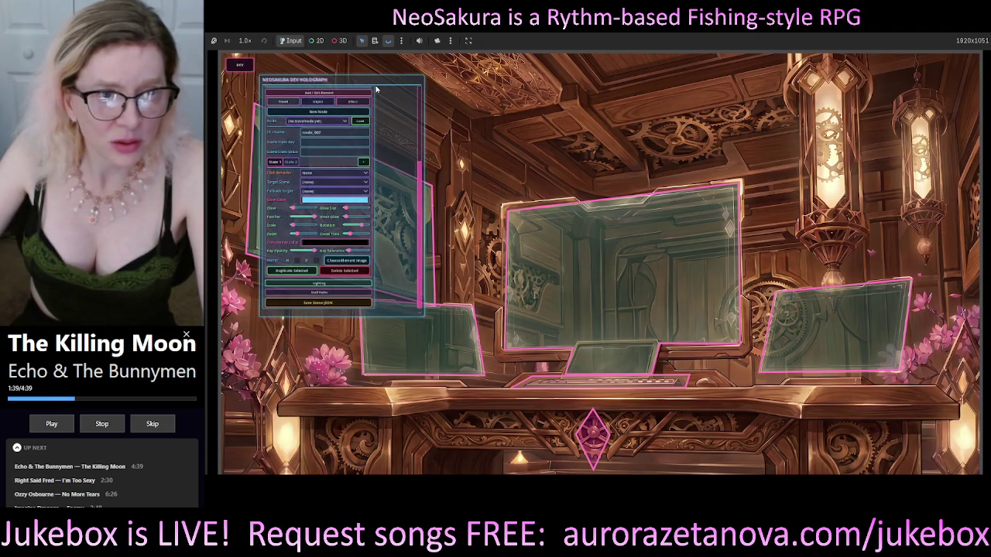
mouse_move(380, 76)
left_mouse_down()
mouse_move(925, 76)
mouse_move(867, 78)
left_mouse_up()
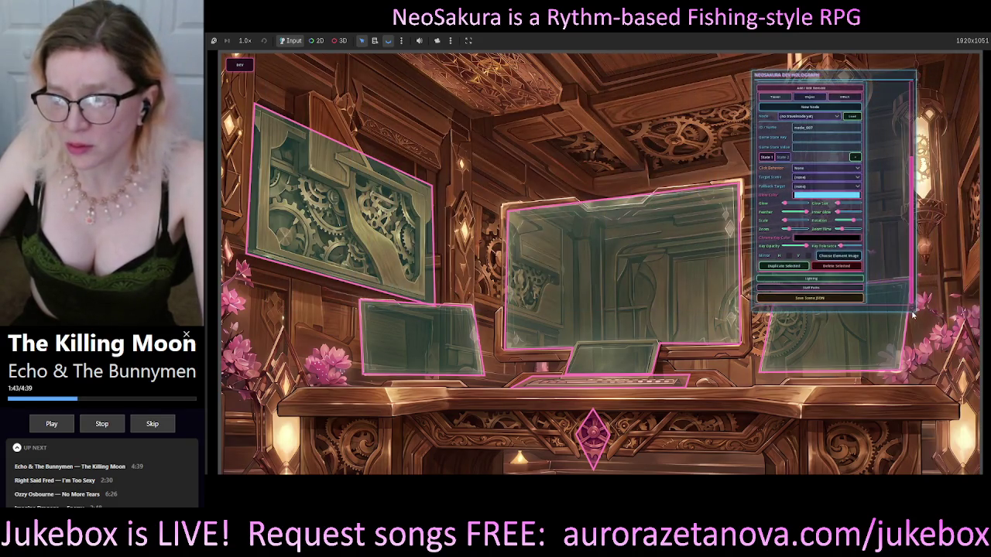
- Make the dev panel taller and create a new travel node
left_click_drag(913, 311, 909, 377)
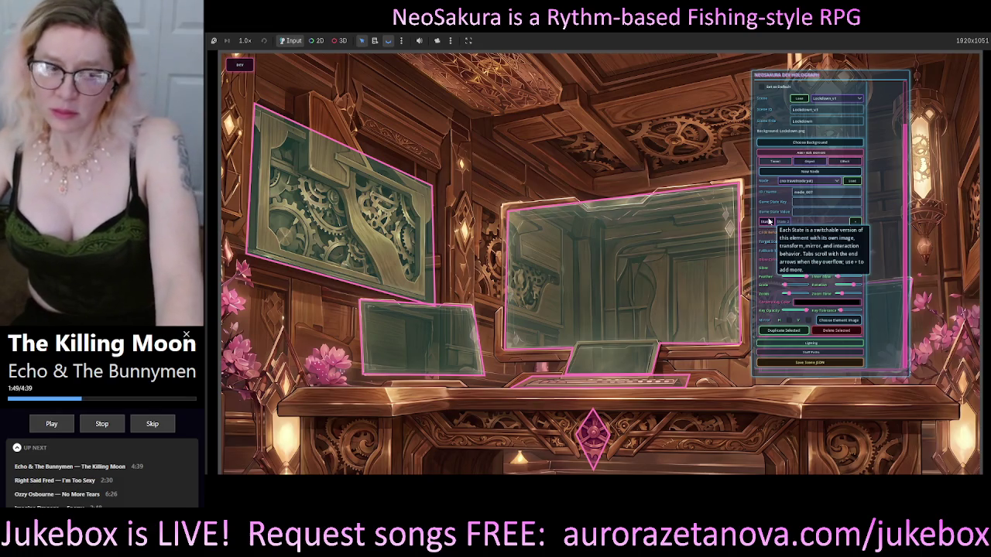
left_click(767, 222)
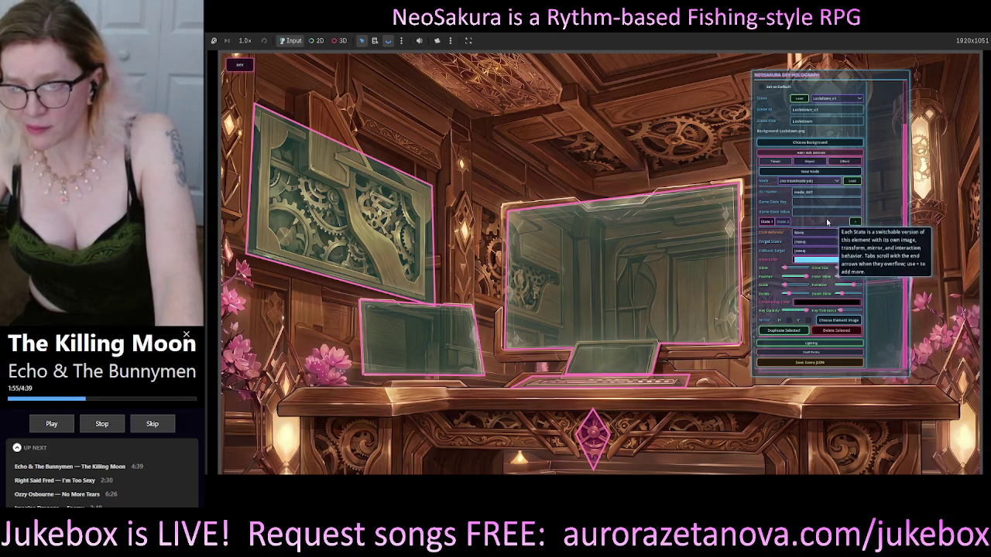
left_click(765, 172)
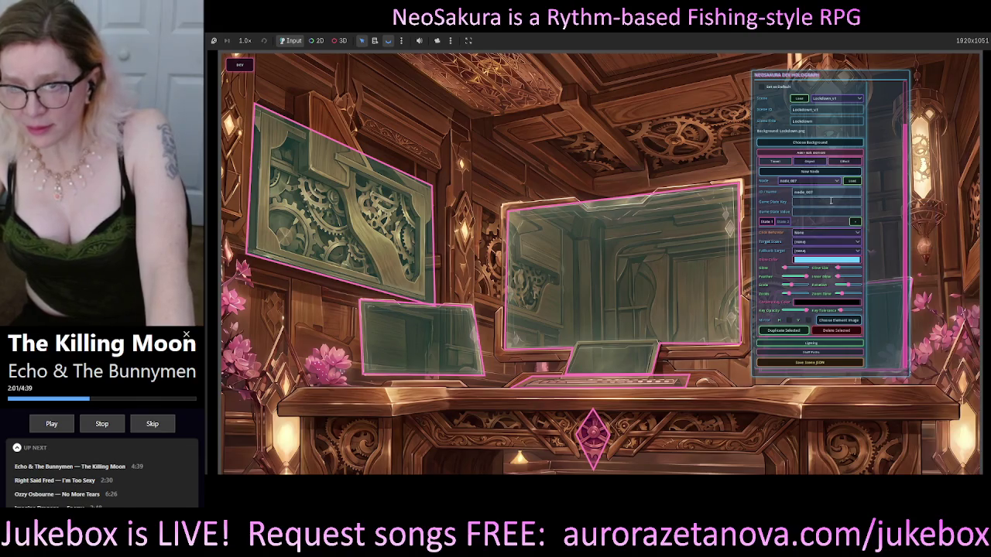
- Set the new node's game state key to 'intro' and make State 2 active
double_click(798, 192)
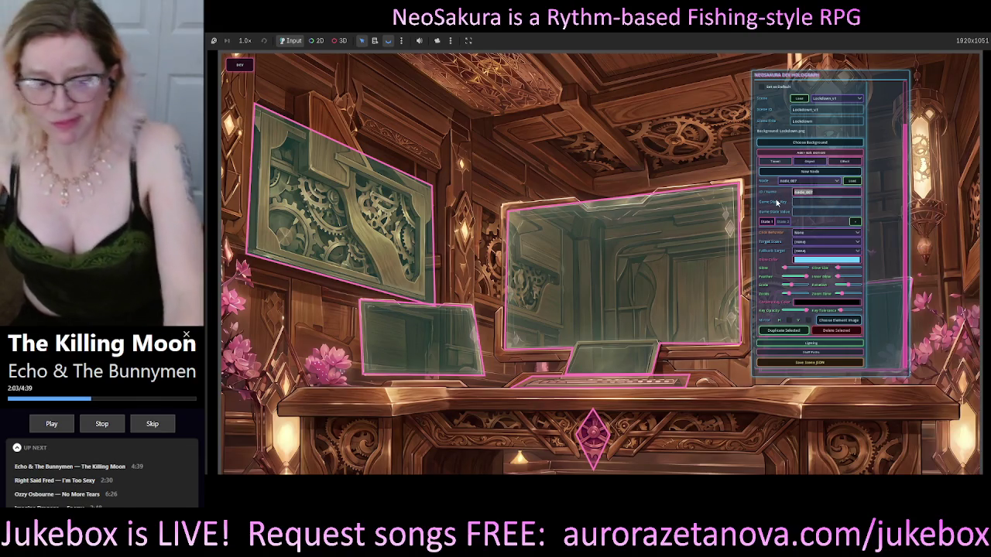
mouse_move(777, 203)
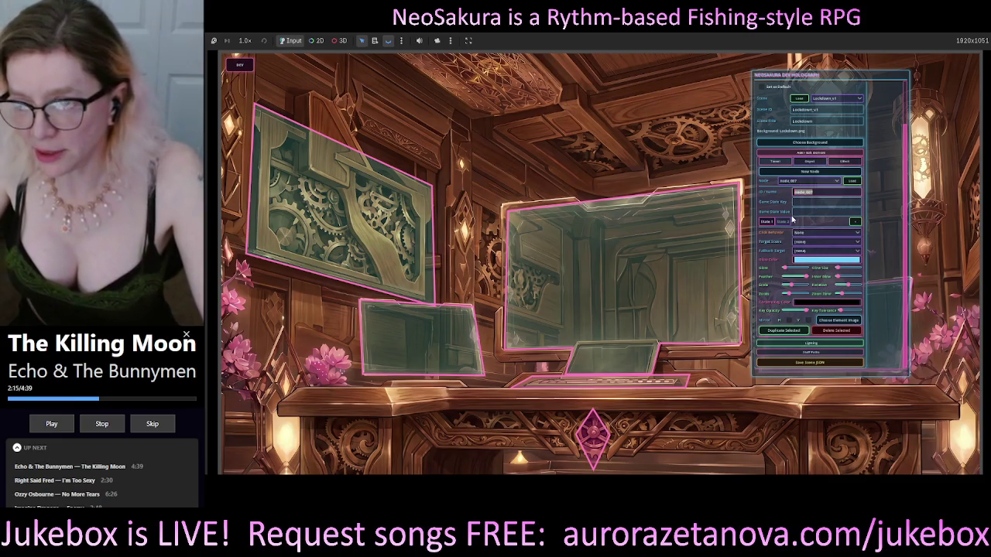
mouse_move(815, 201)
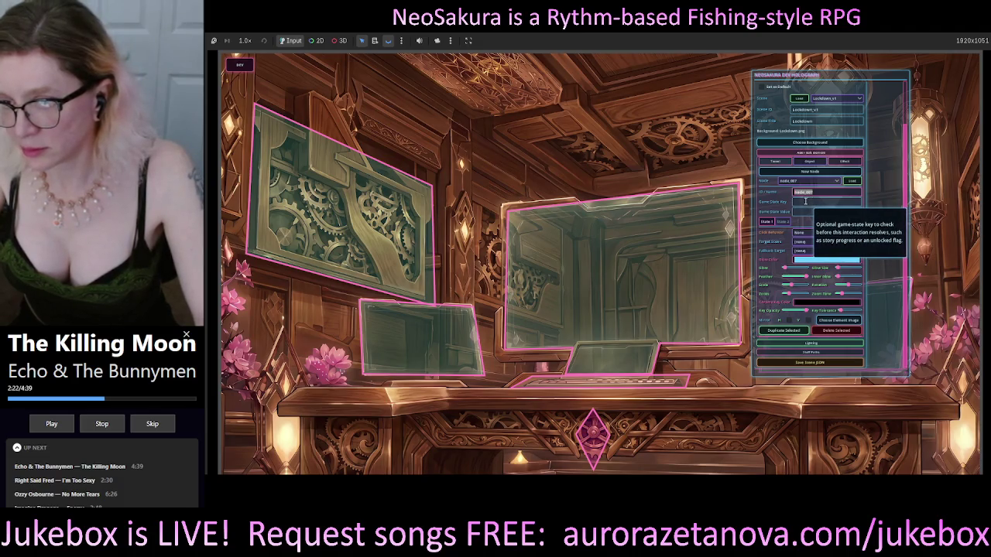
left_click(805, 201)
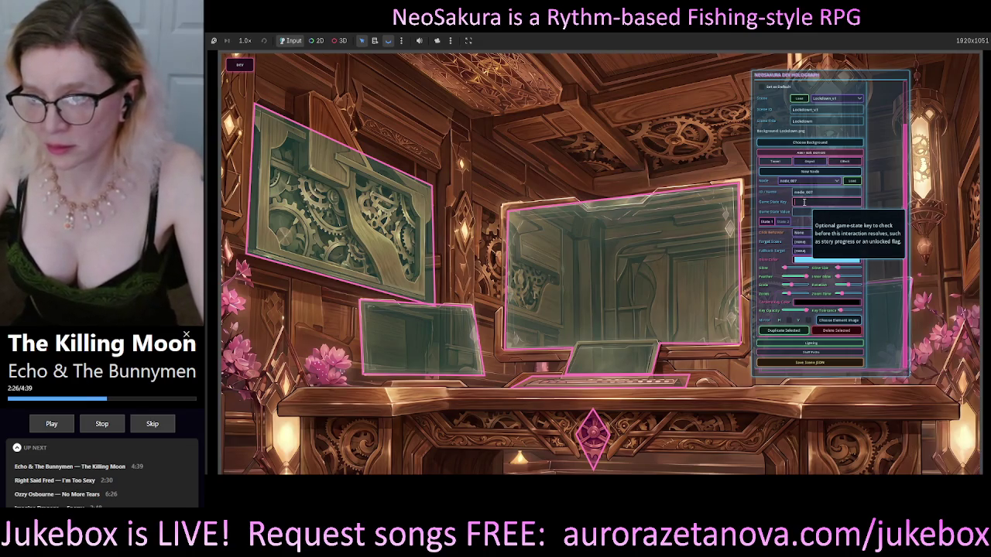
type("intro")
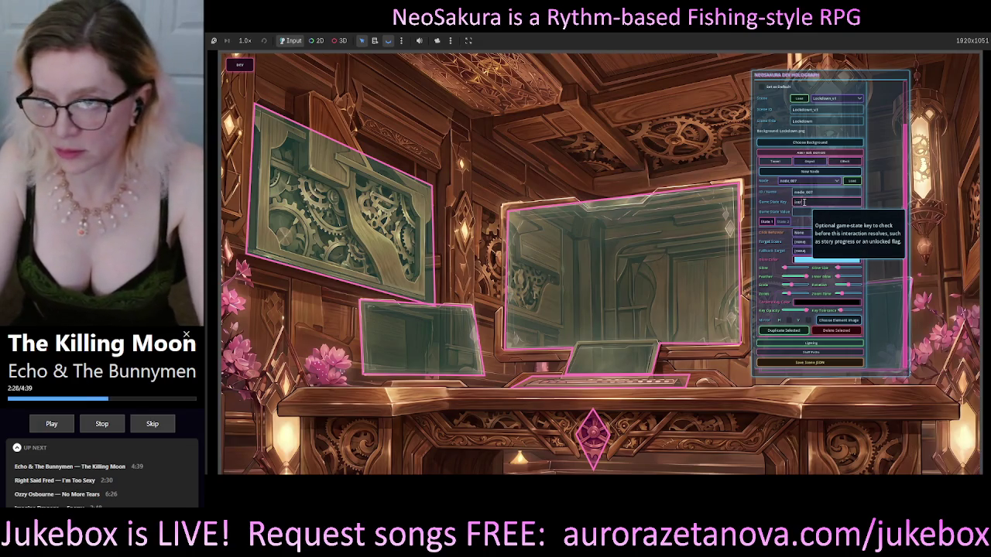
double_click(799, 202)
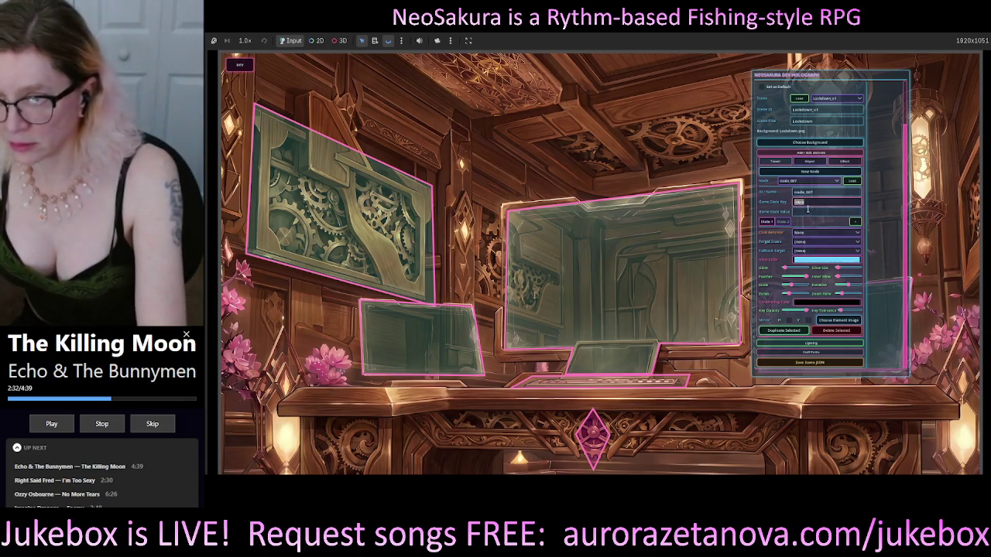
left_click(808, 210)
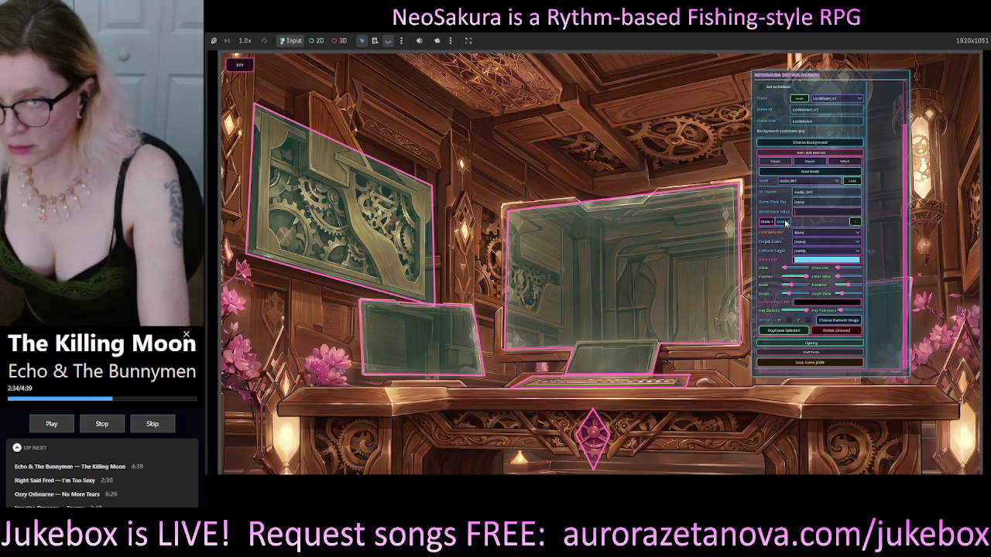
left_click(784, 221)
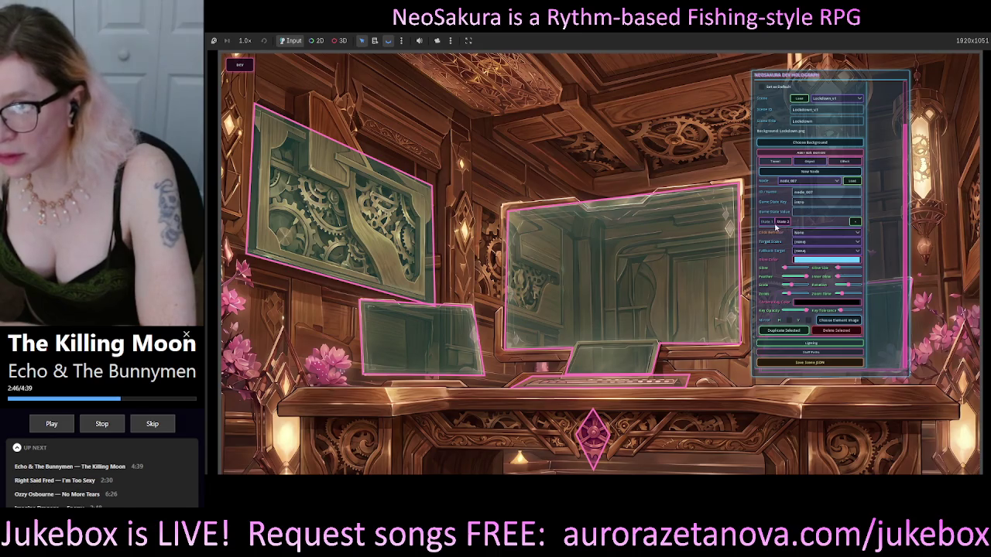
left_click(782, 223)
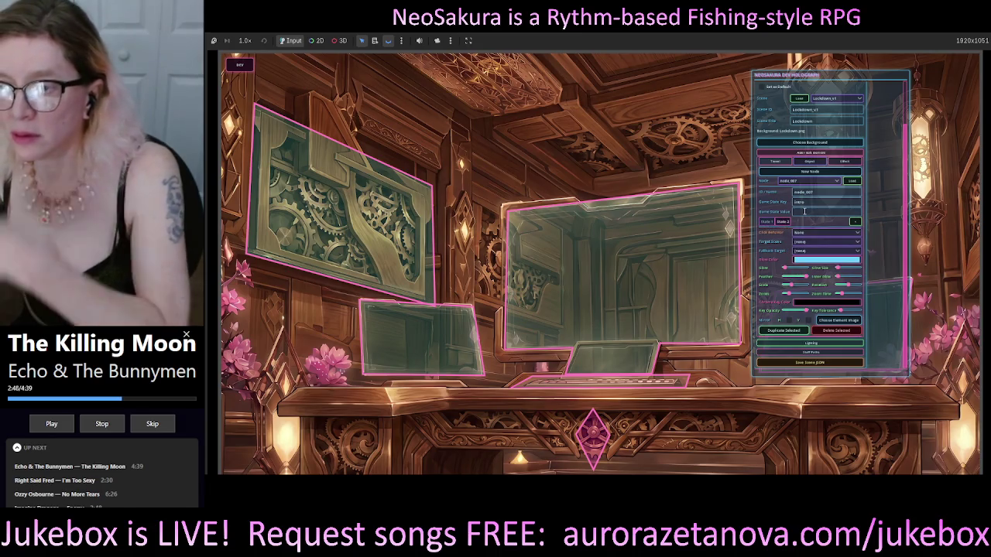
mouse_move(803, 211)
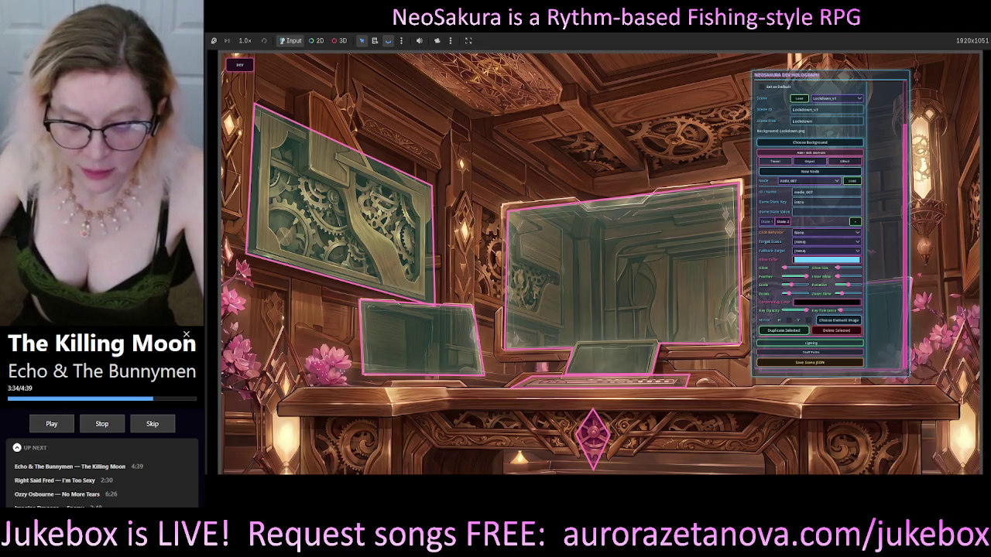
key("alt+Tab")
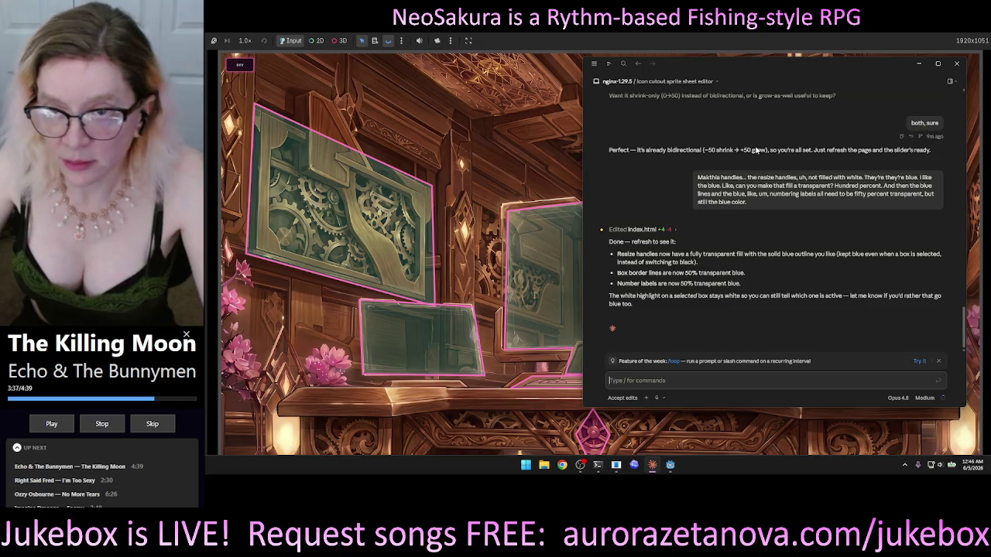
left_click(957, 64)
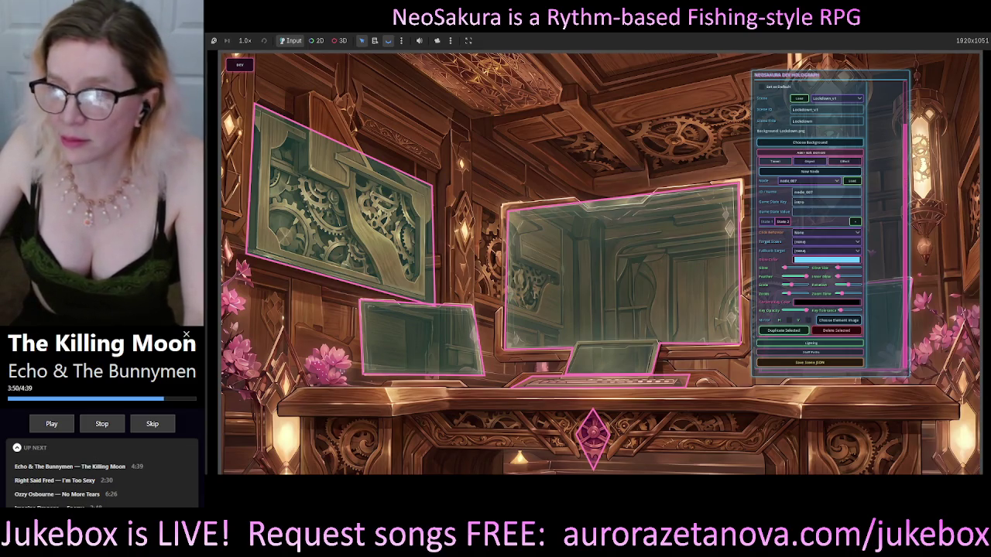
scroll(903, 232, "up", 2)
scroll(903, 330, "down", 2)
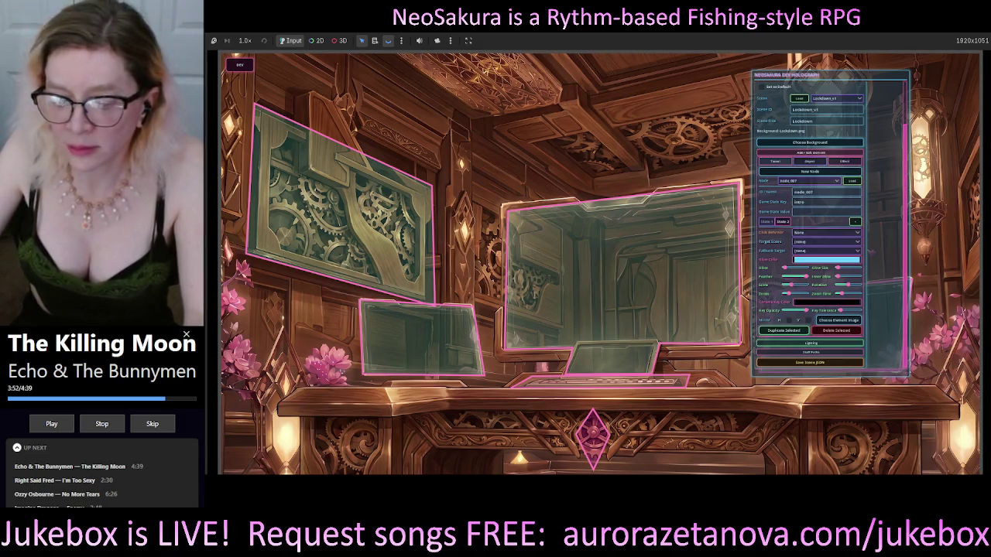
key("ctrl+shift+Escape")
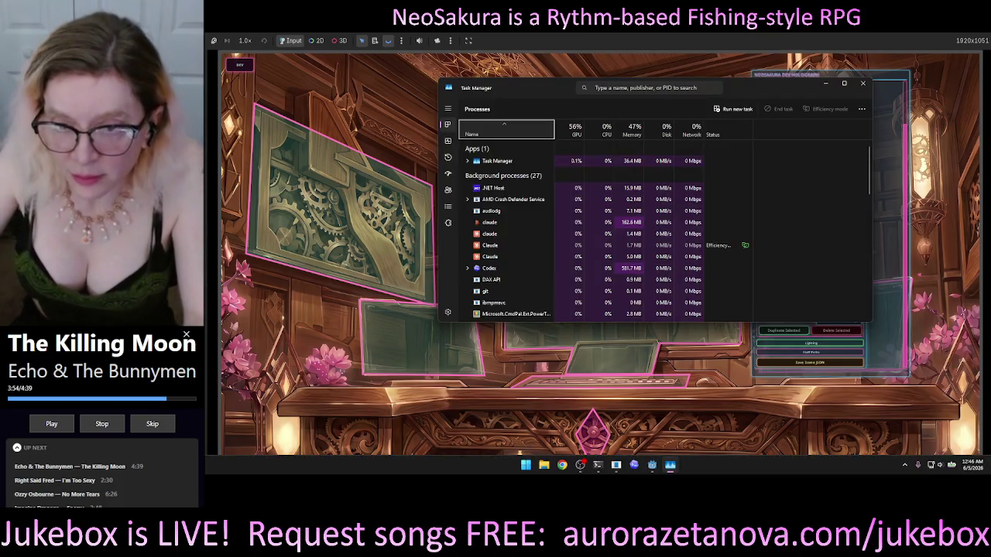
- Inspect the Claude (11) process group and its child processes, then minimize Task Manager
left_click(493, 223)
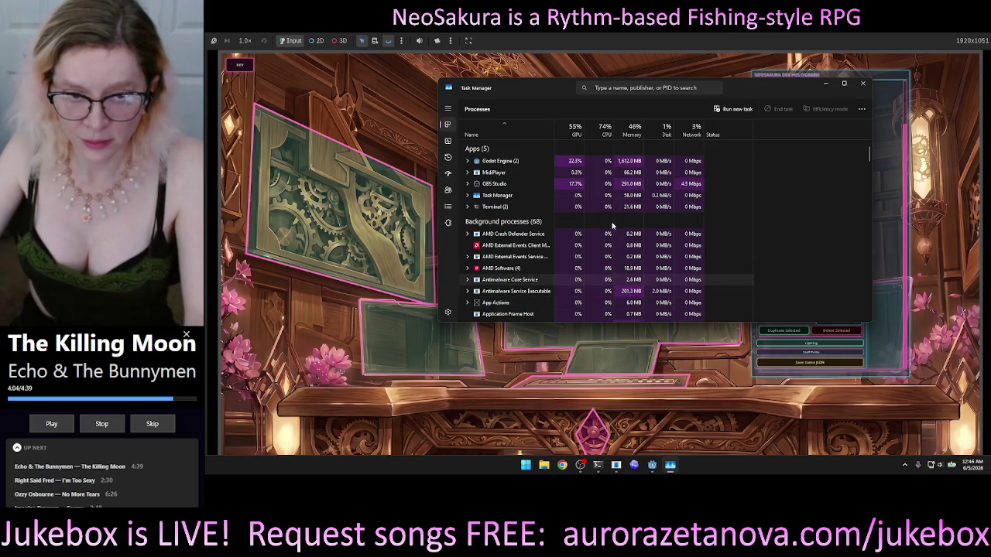
scroll(552, 297, "down", 2)
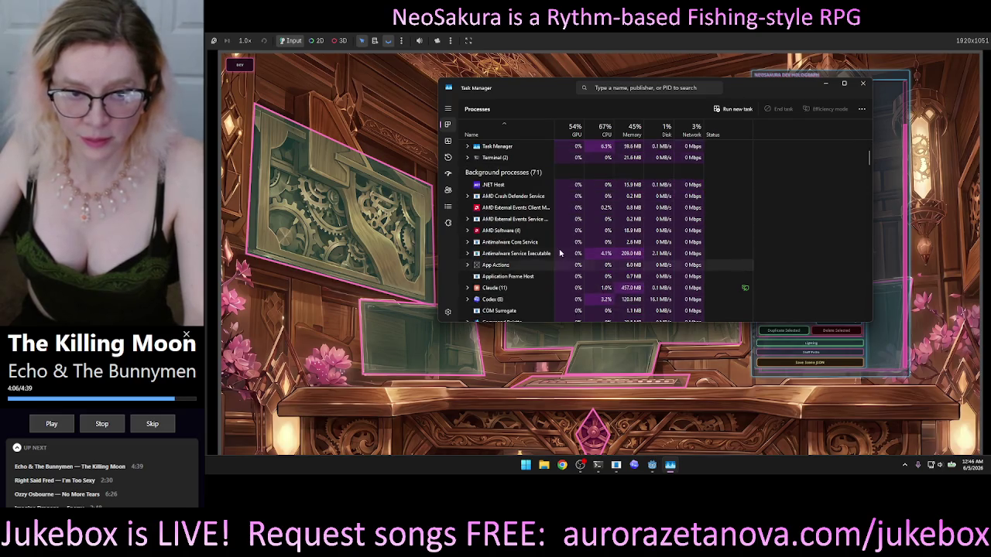
left_click(501, 290)
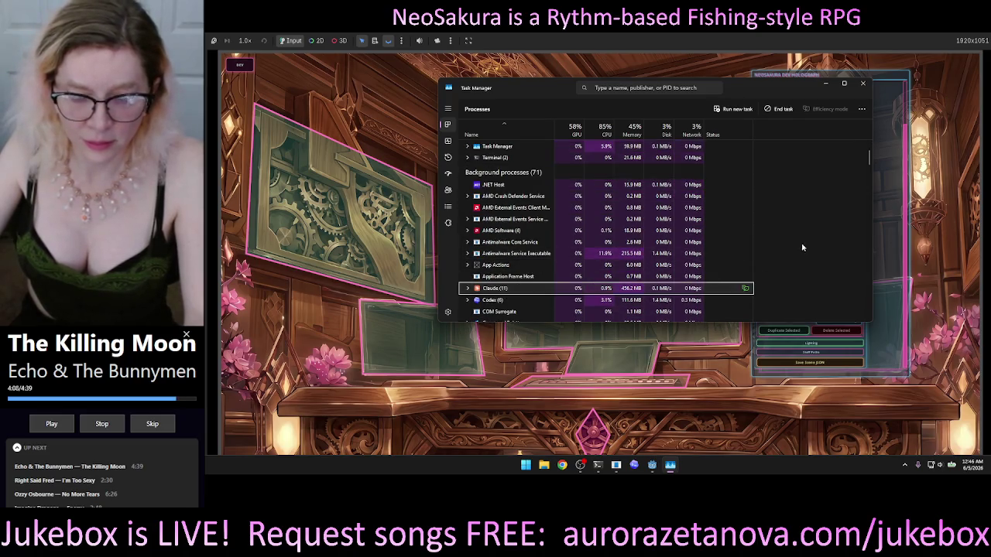
left_click(469, 289)
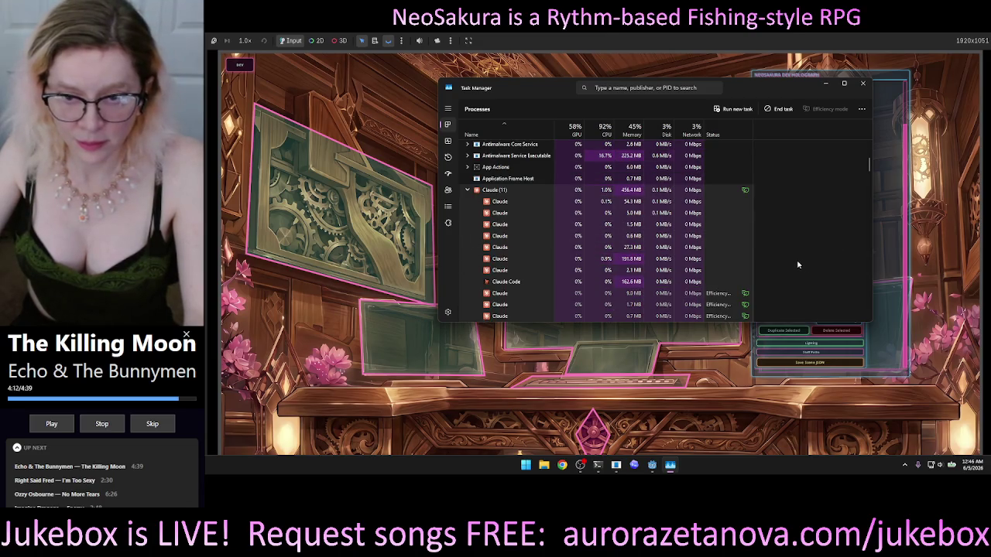
scroll(798, 255, "down", 1)
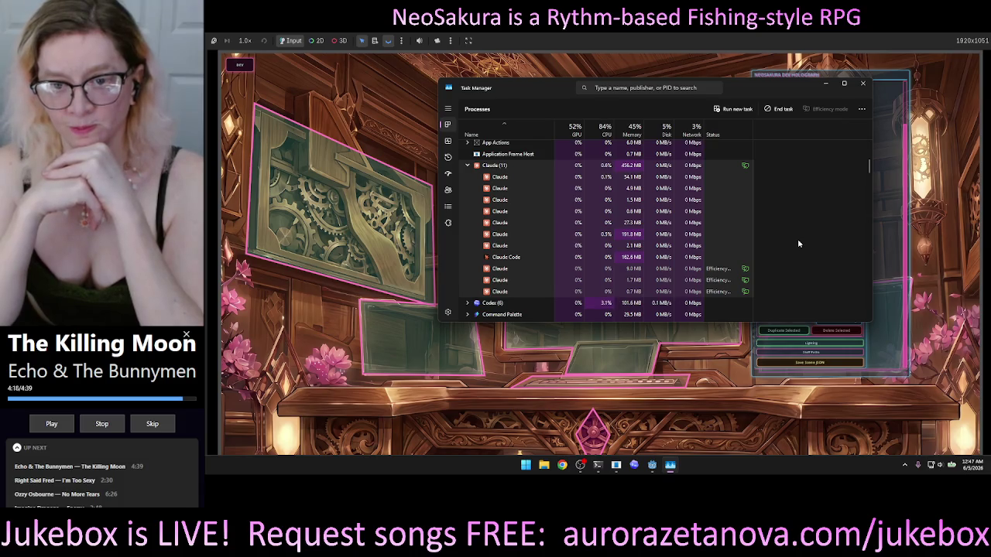
left_click(826, 83)
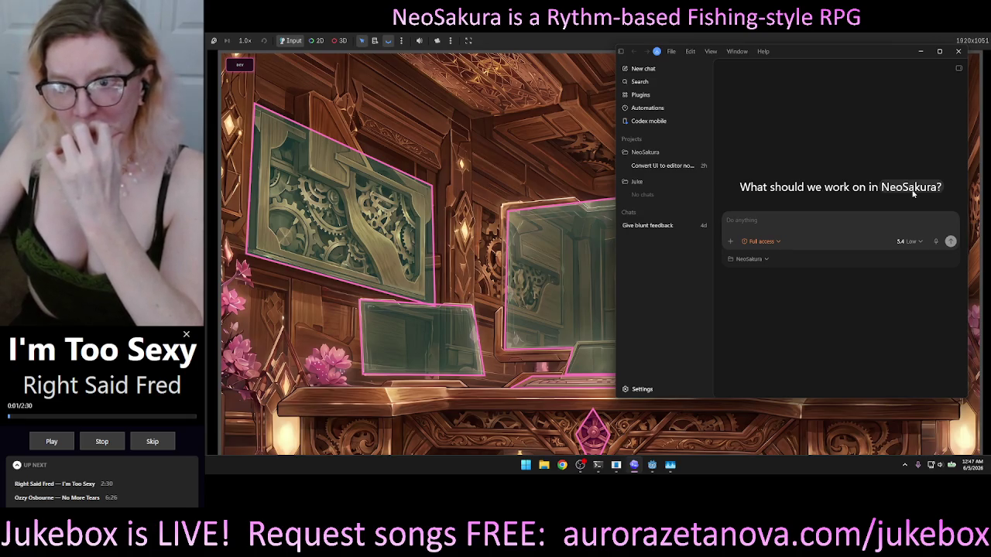
- Close the running NeoSakura game and the Godot editor with Alt+F4
left_click(660, 166)
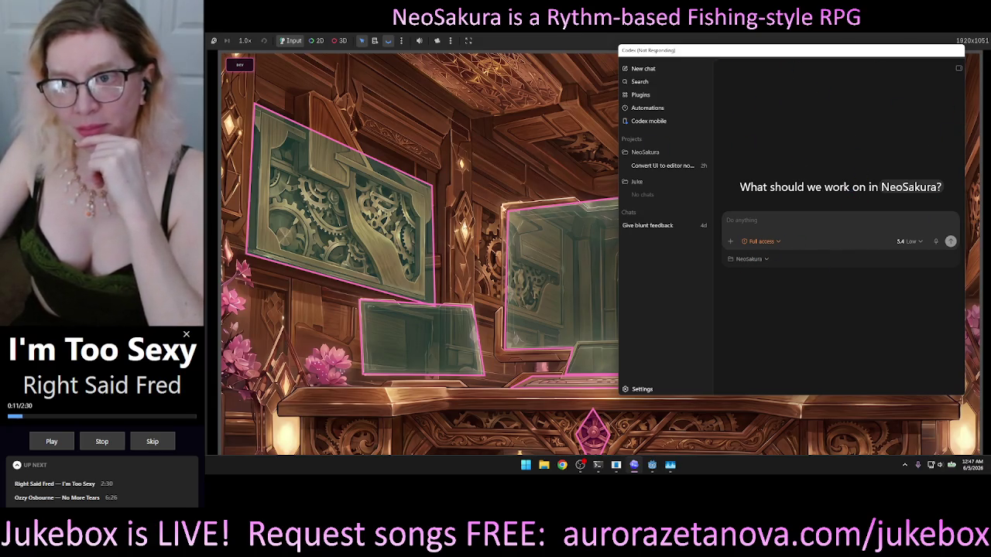
left_click(525, 375)
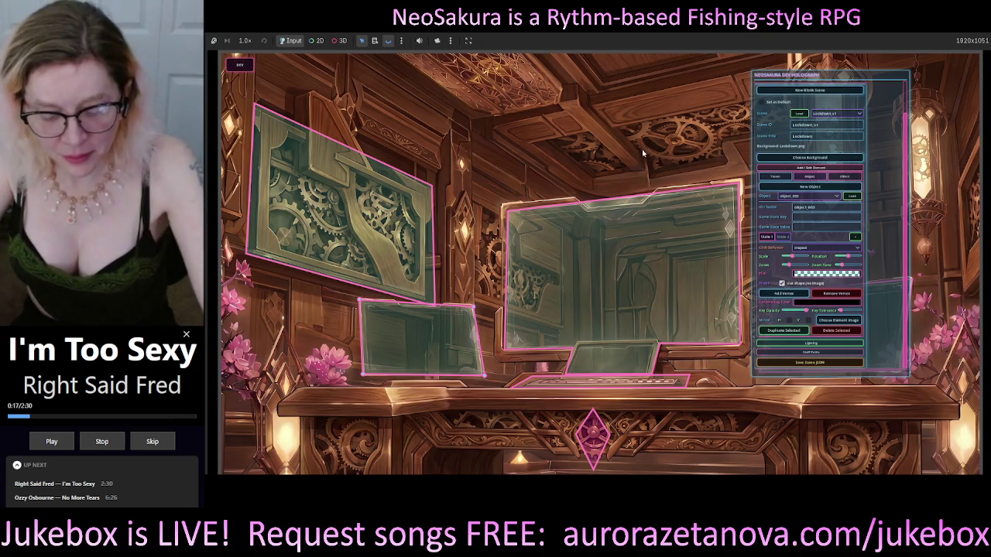
key("alt+F4")
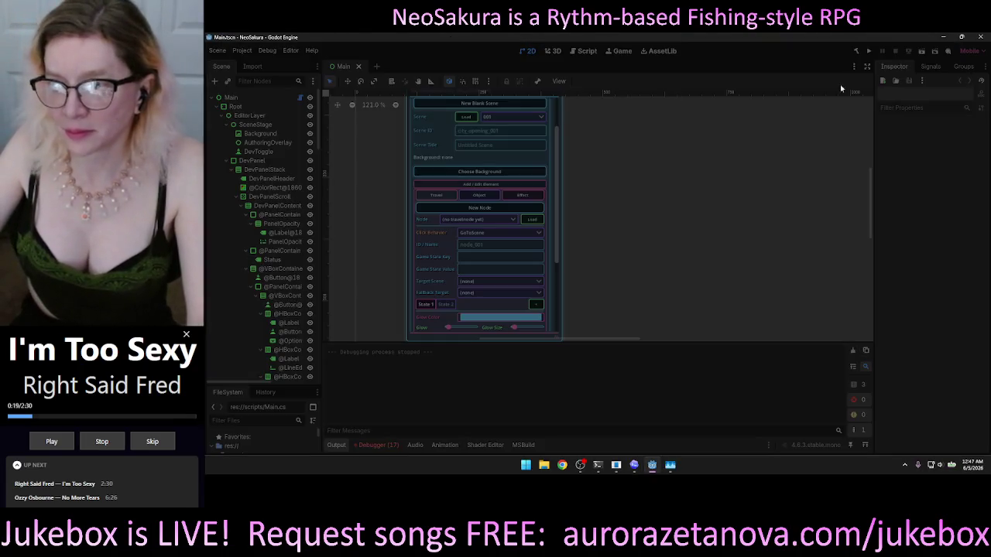
key("alt+F4")
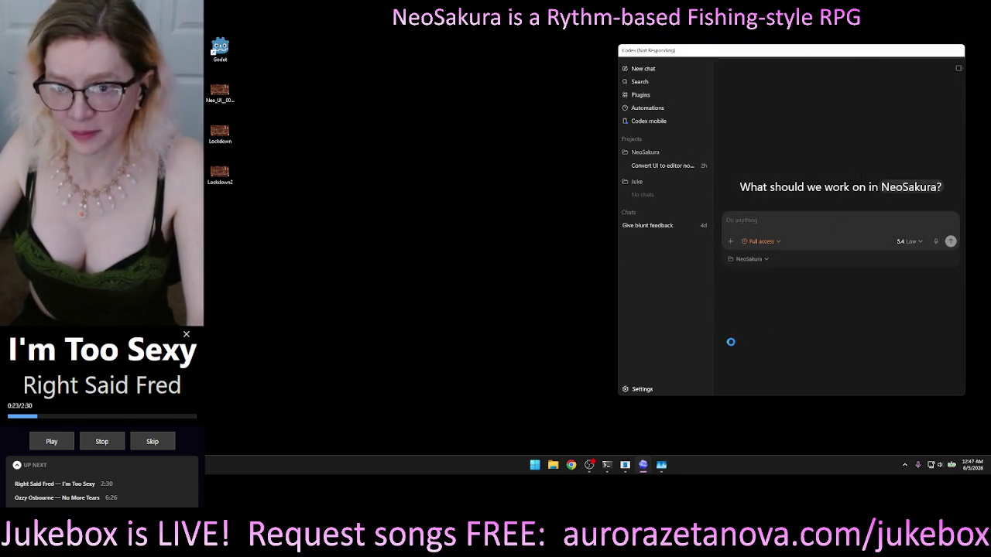
- Reopen Task Manager beside Codex, sort by CPU, and locate the Claude (11) group
left_click(661, 465)
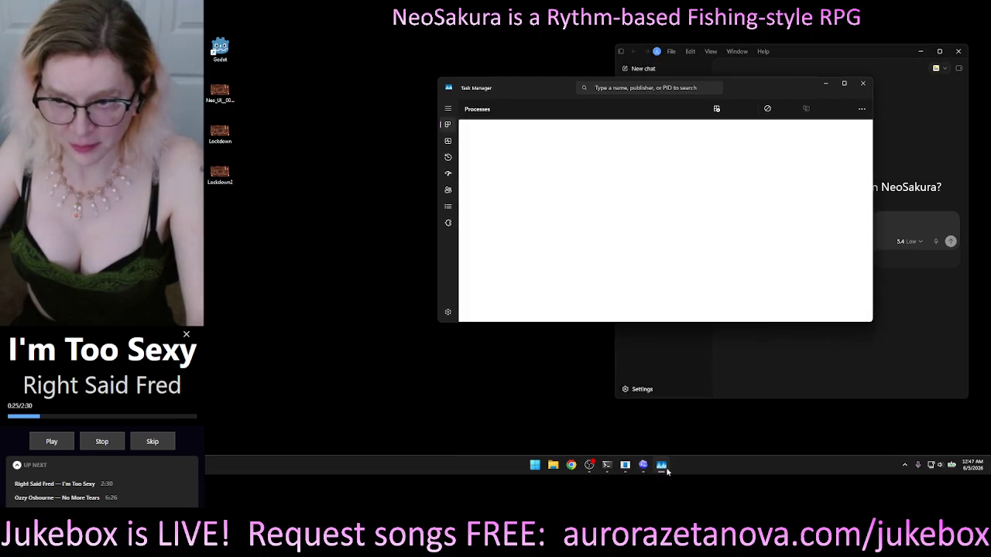
left_click_drag(779, 86, 589, 57)
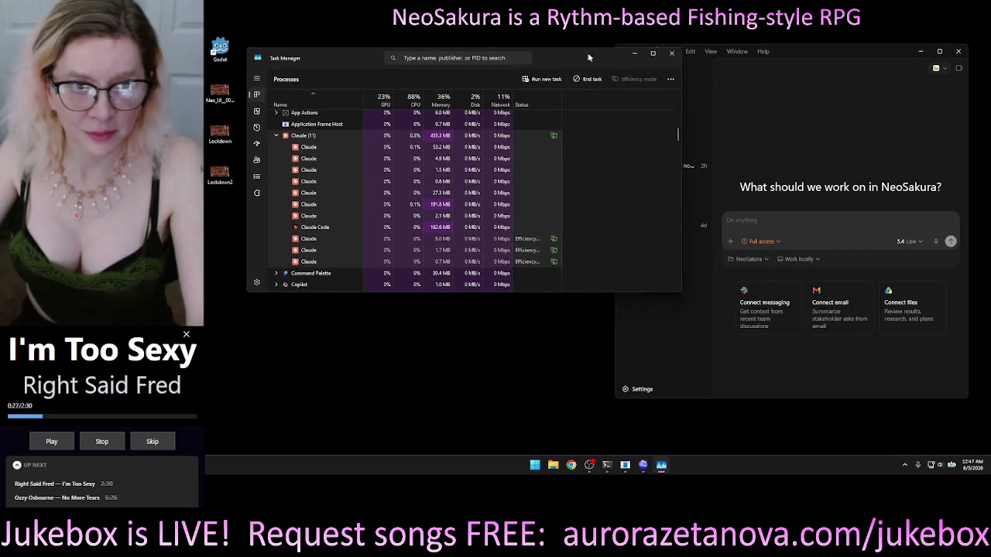
left_click_drag(682, 108, 563, 109)
left_click(405, 97)
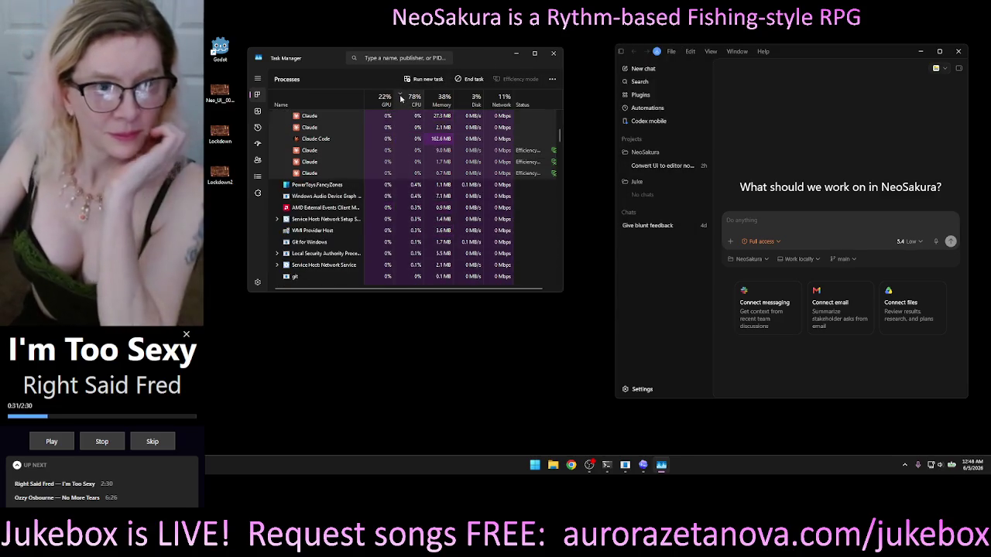
scroll(419, 147, "up", 2)
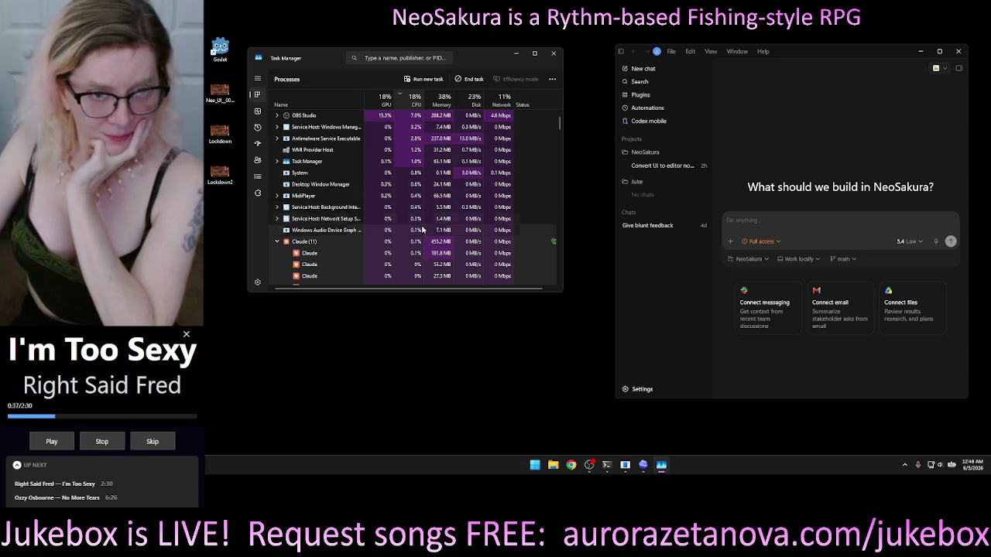
left_click(419, 242)
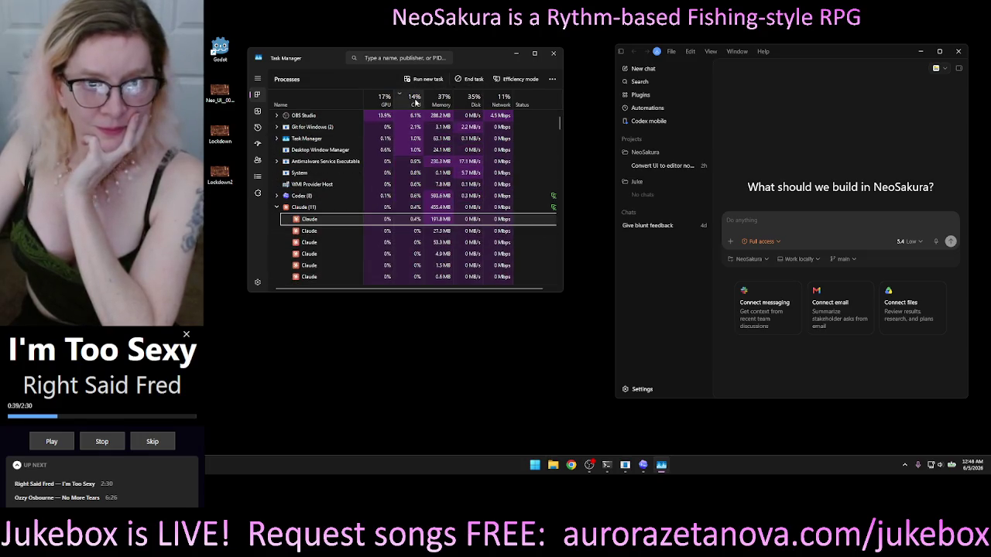
scroll(371, 170, "down", 5)
left_click(327, 98)
scroll(310, 233, "down", 3)
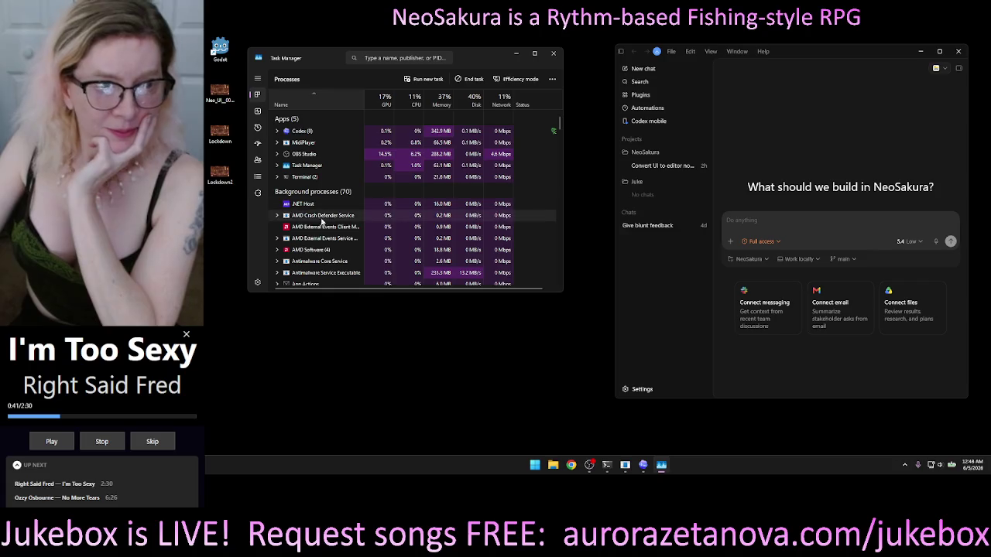
scroll(306, 248, "down", 3)
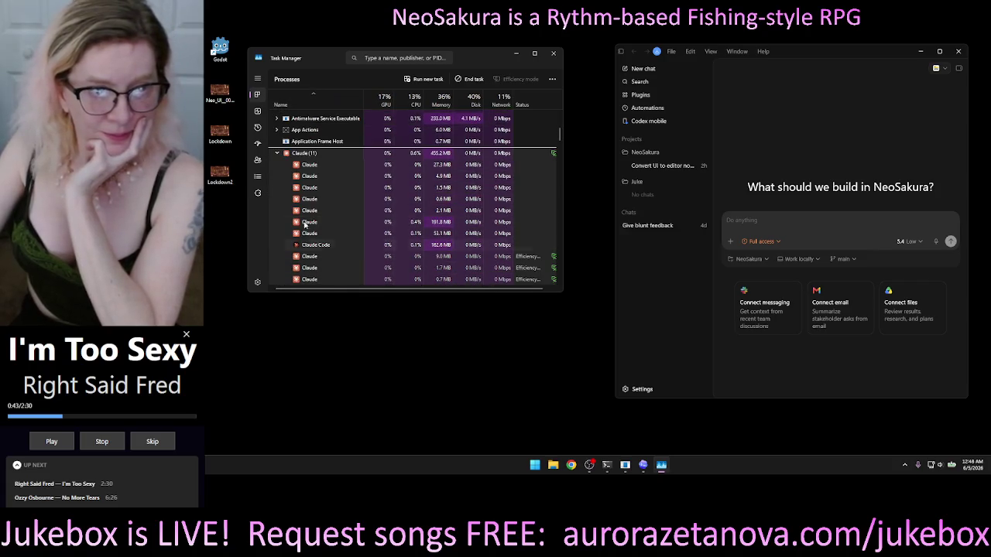
left_click(278, 154)
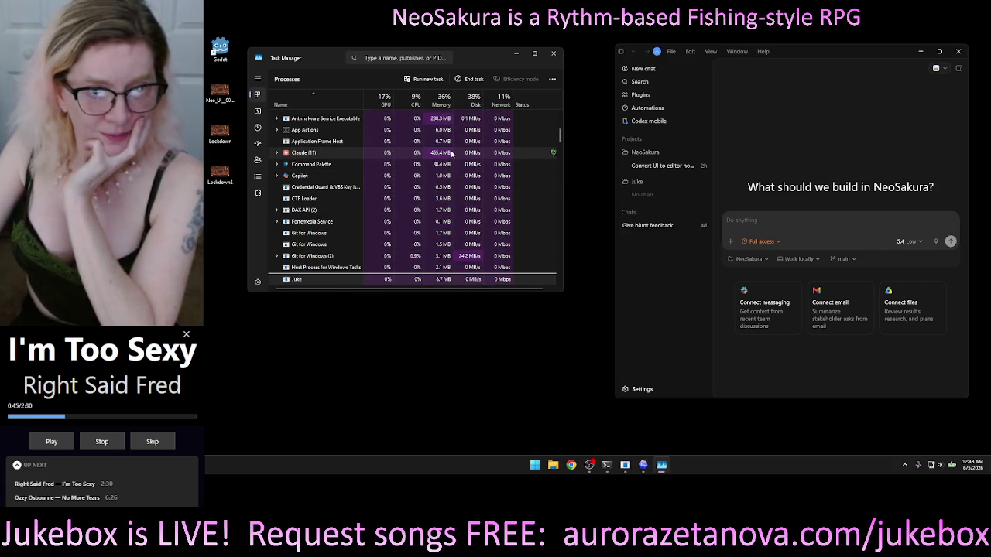
- End the Claude (11) and Copilot tasks, then close Task Manager
right_click(453, 154)
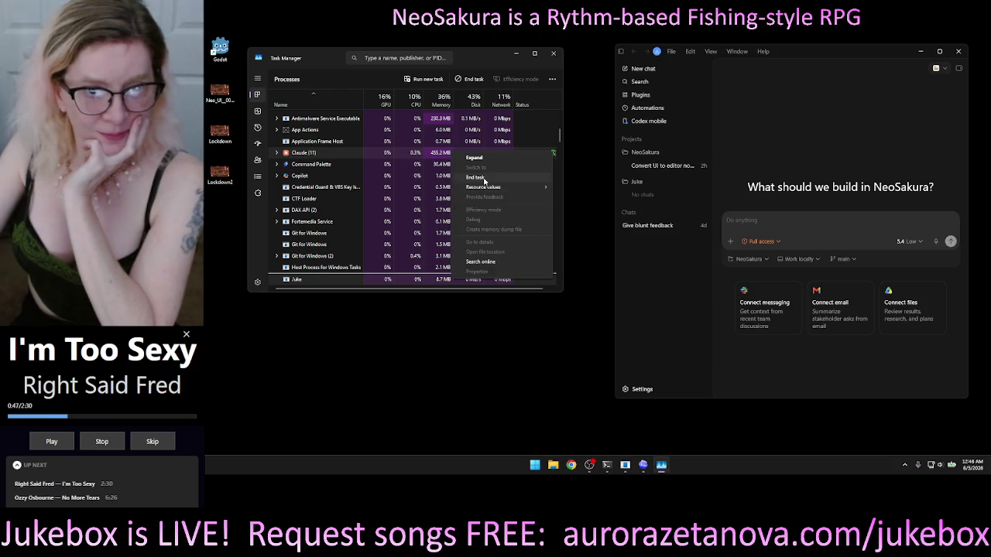
left_click(521, 184)
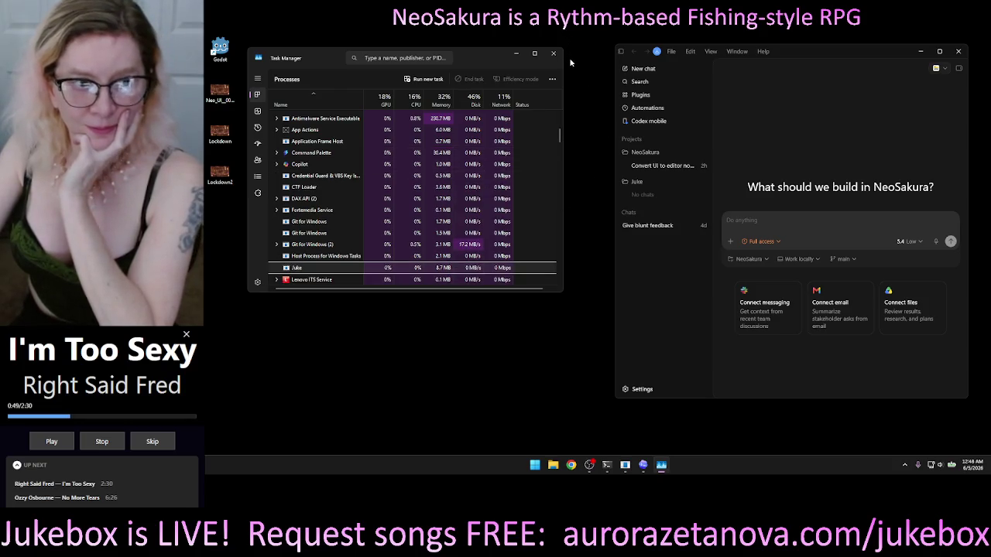
right_click(325, 165)
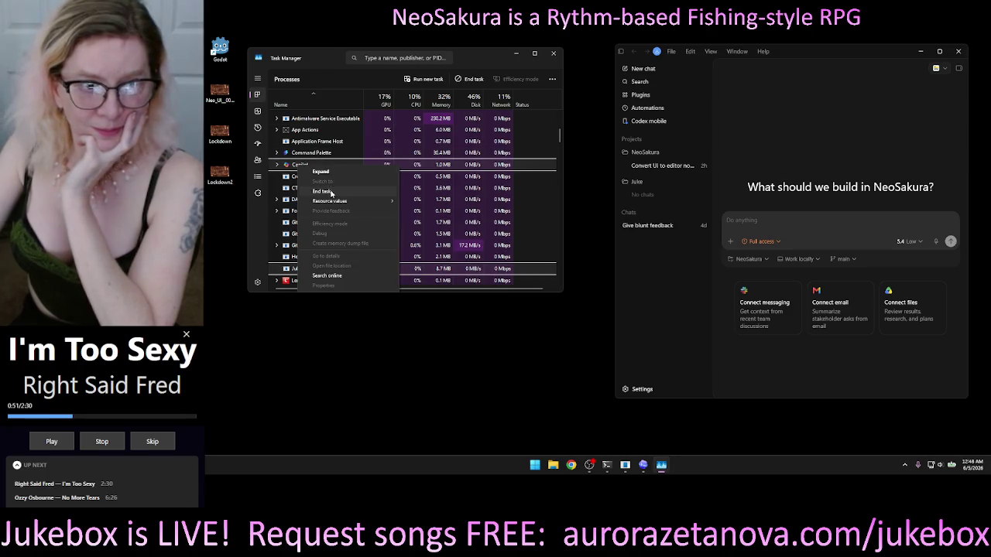
left_click(345, 191)
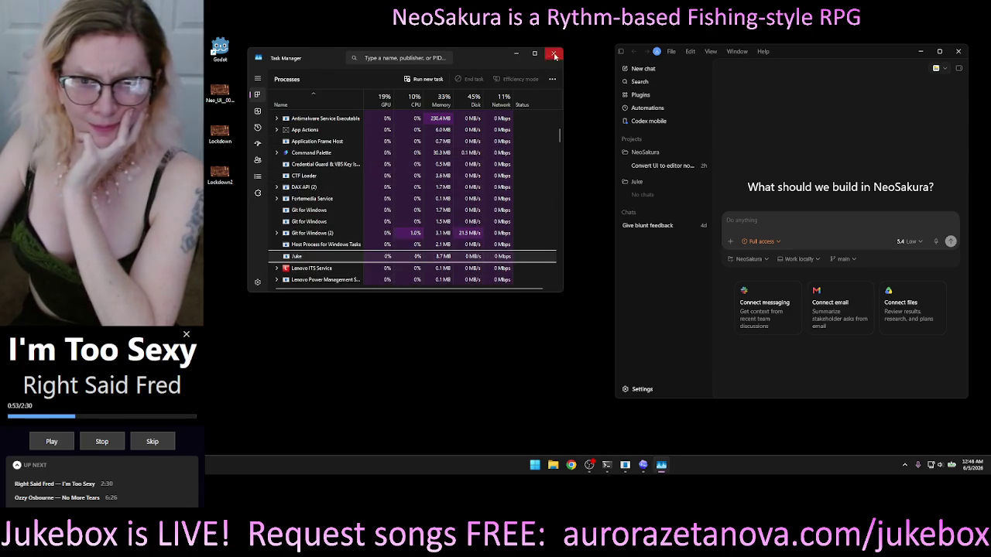
left_click(553, 54)
left_click(806, 220)
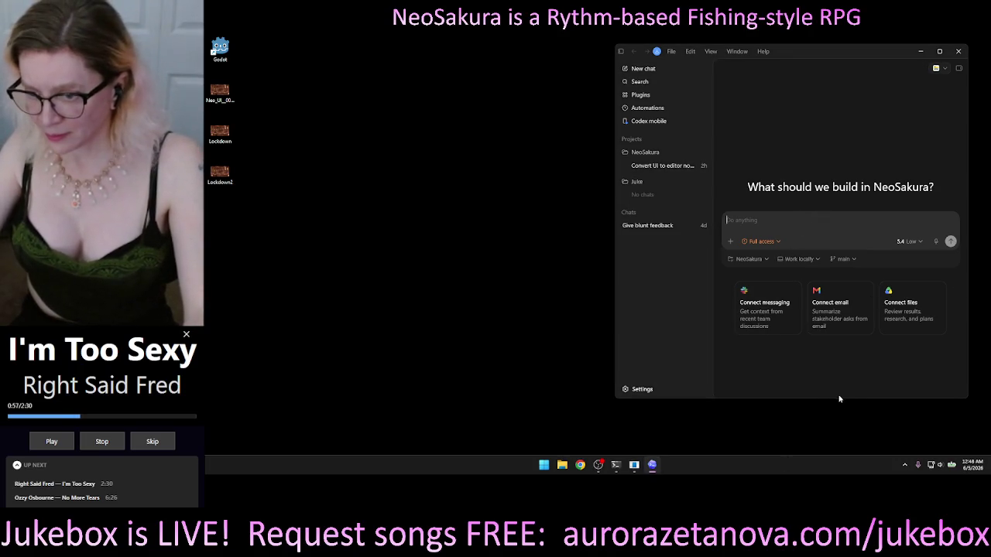
- Maximize the Codex window and open the 'Convert UI to editor nodes' chat
left_click_drag(838, 398, 843, 447)
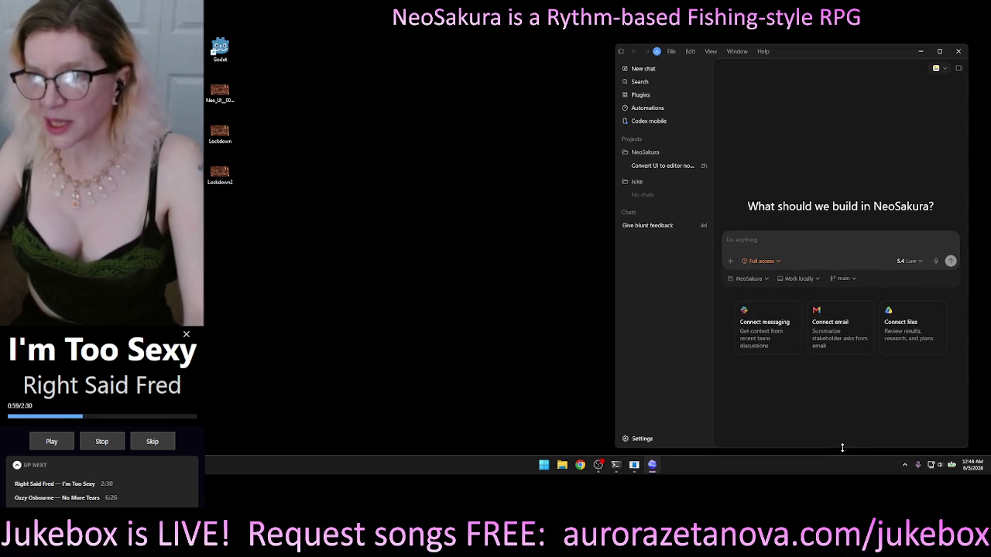
double_click(818, 46)
double_click(840, 46)
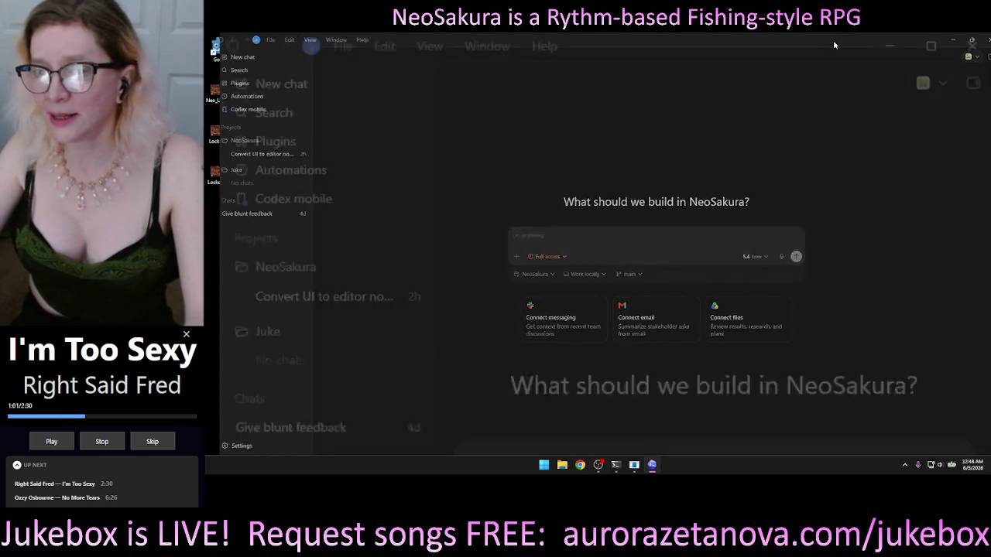
double_click(856, 52)
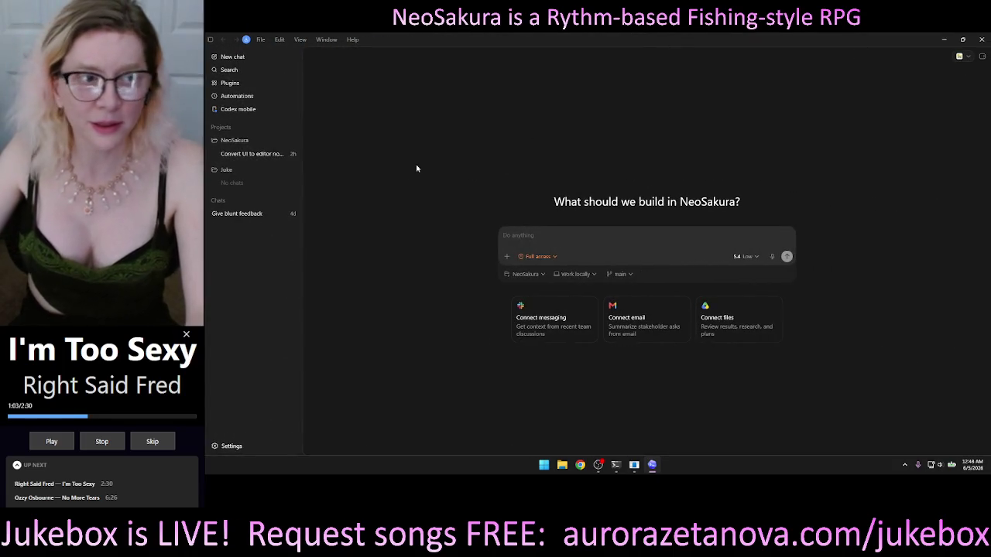
left_click(243, 154)
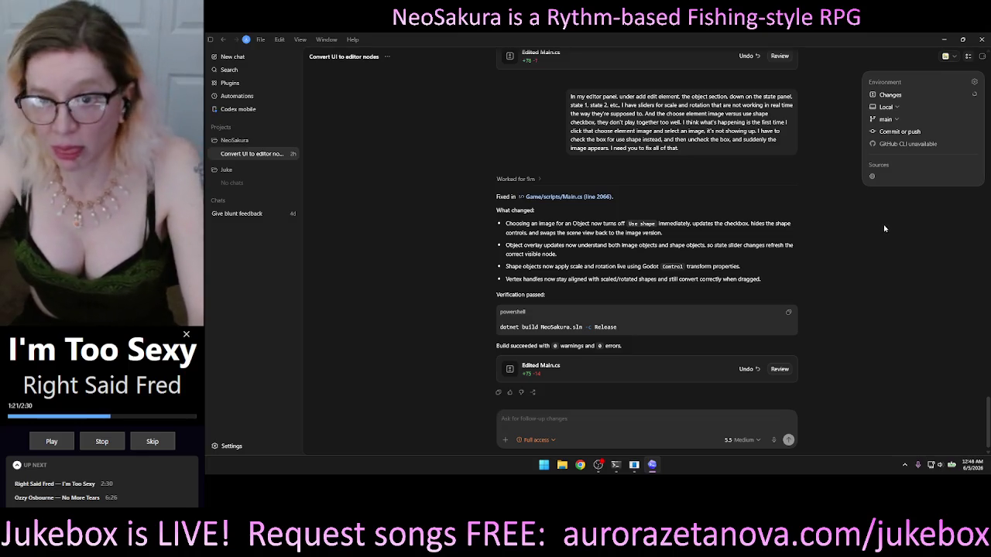
double_click(684, 40)
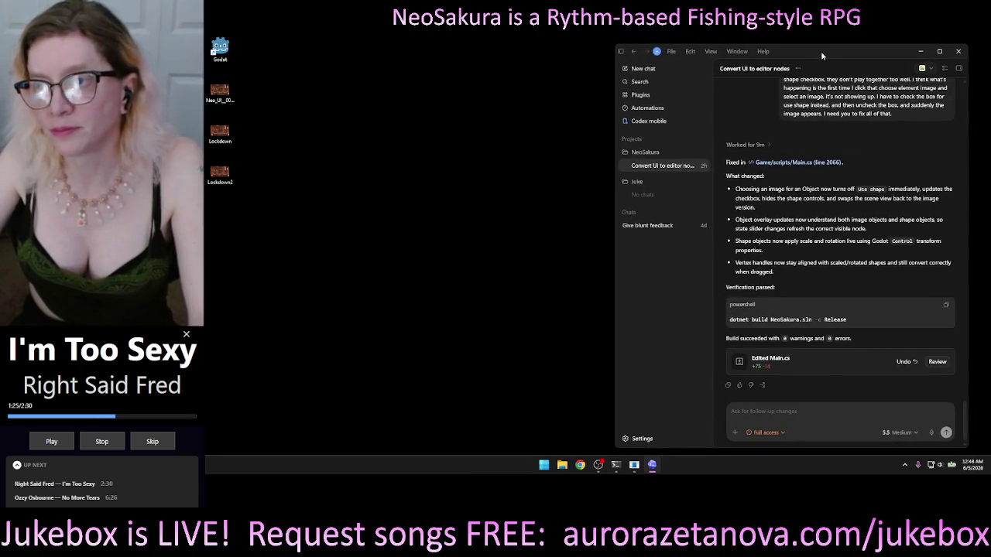
left_click_drag(822, 56, 844, 49)
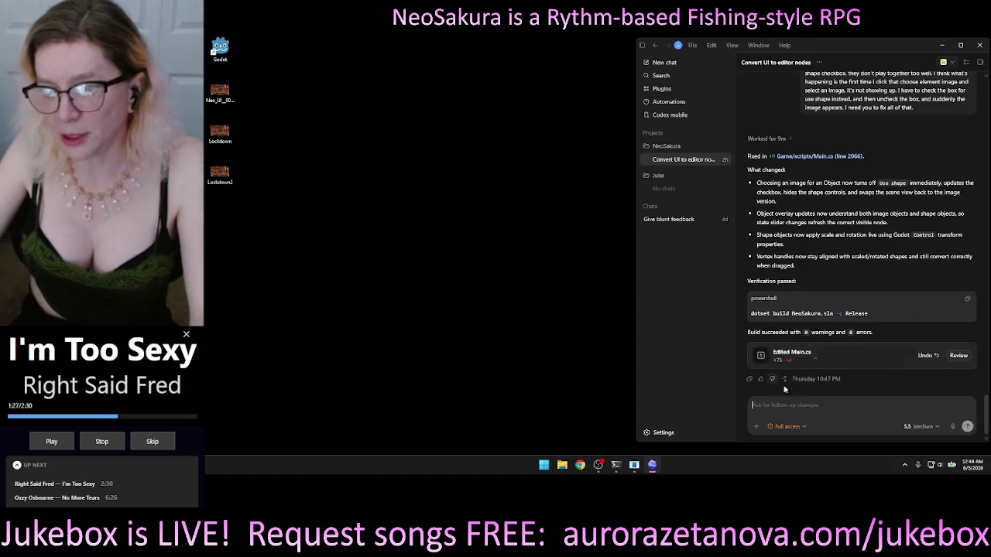
left_click_drag(636, 249, 720, 251)
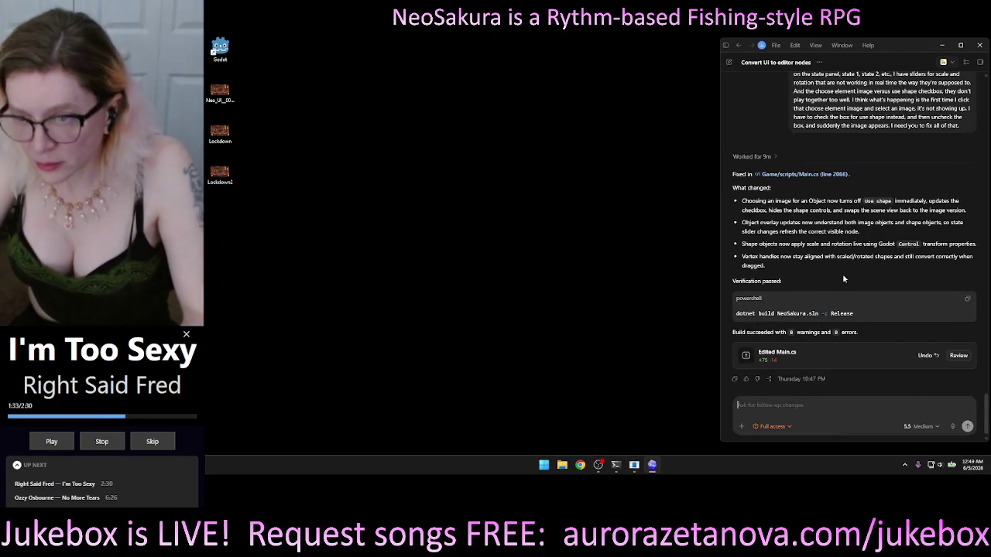
key("ctrl+b")
key("ctrl+b")
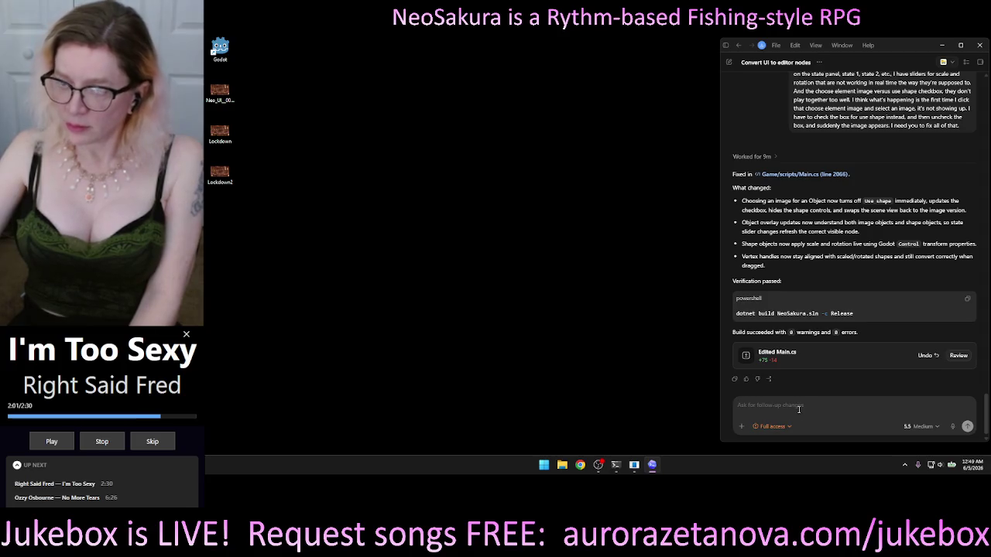
scroll(853, 187, "up", 5)
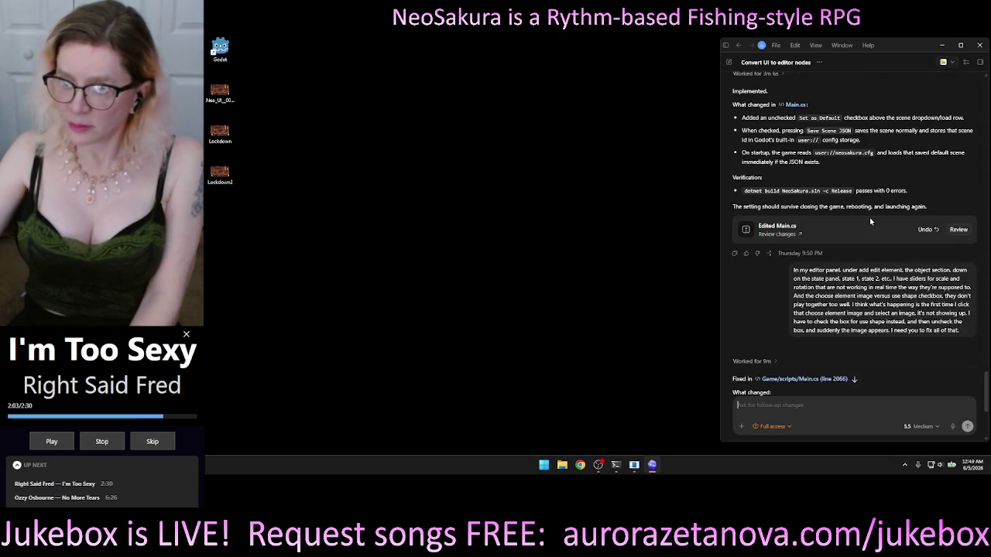
scroll(931, 187, "down", 3)
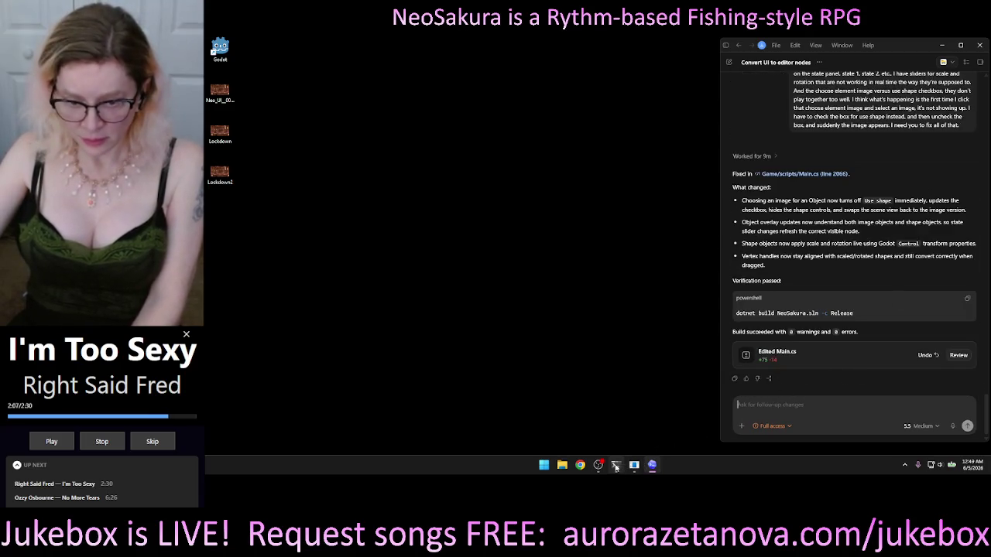
mouse_move(617, 466)
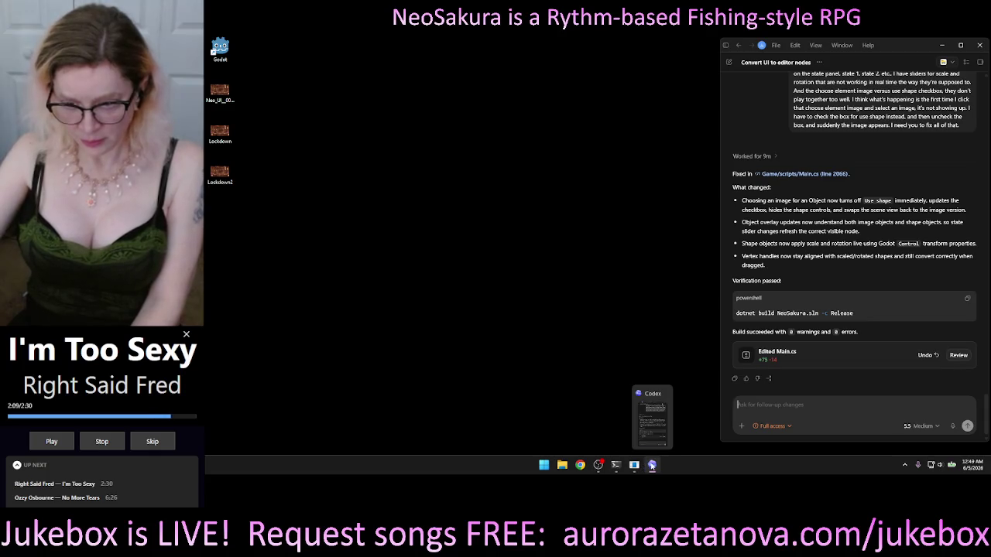
- Launch Godot, open the NeoSakura project, and return to the Codex chat
double_click(220, 48)
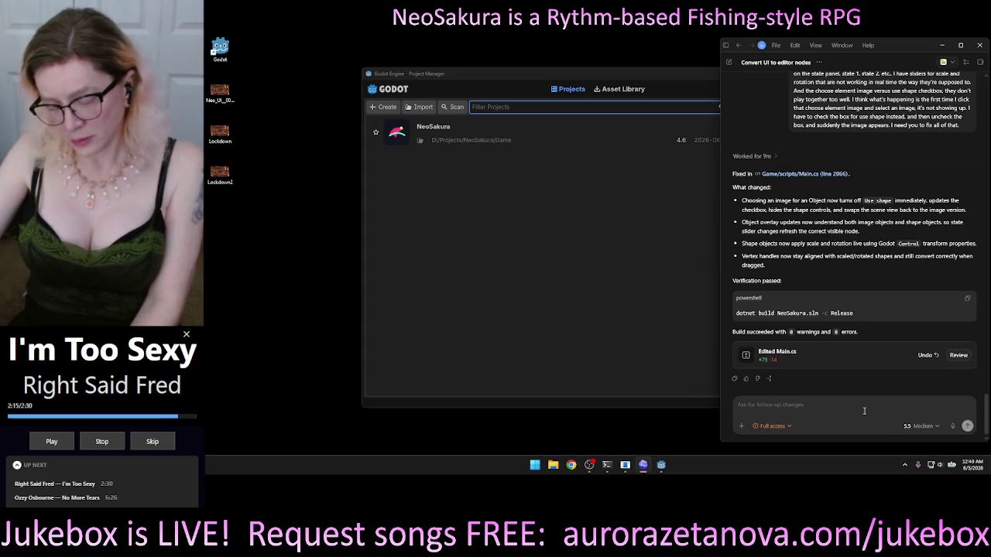
double_click(465, 131)
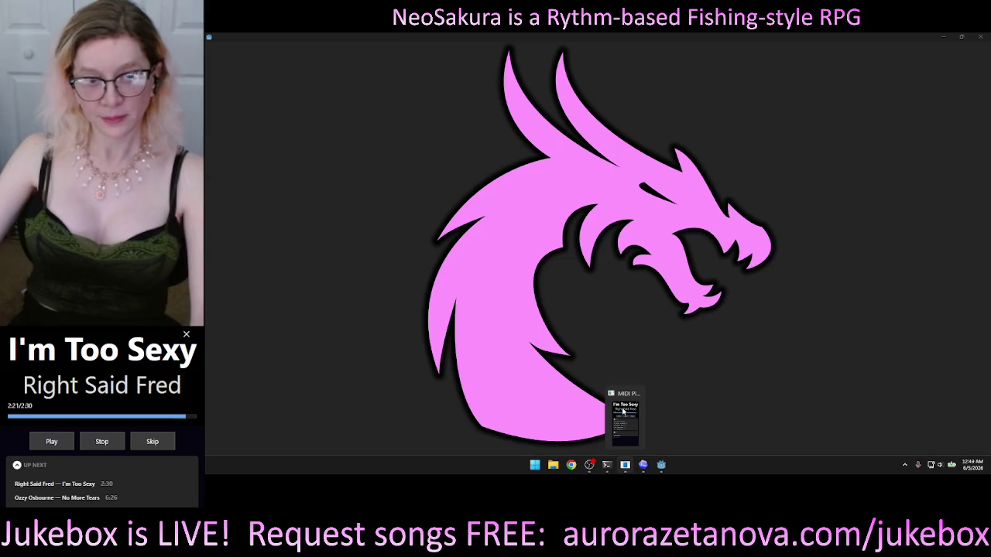
left_click(643, 465)
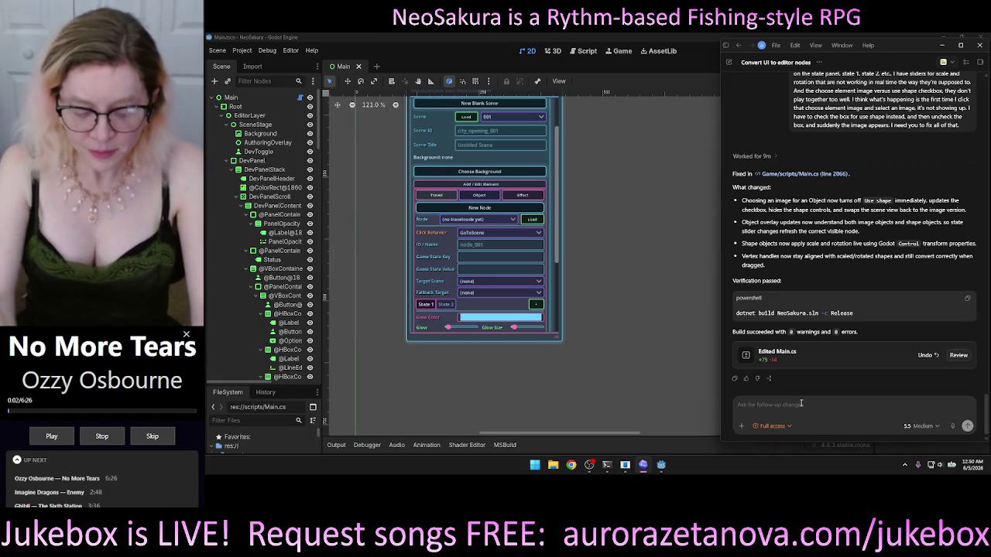
- Dictate a question asking whether Game State Key and Value are wired to the Travel Node state panels
key("ctrl+m")
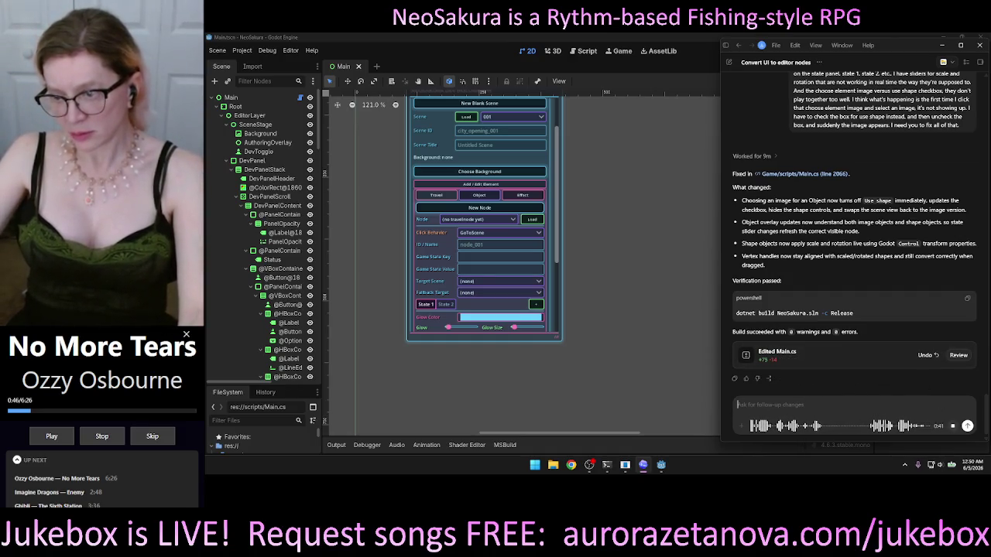
left_click(953, 426)
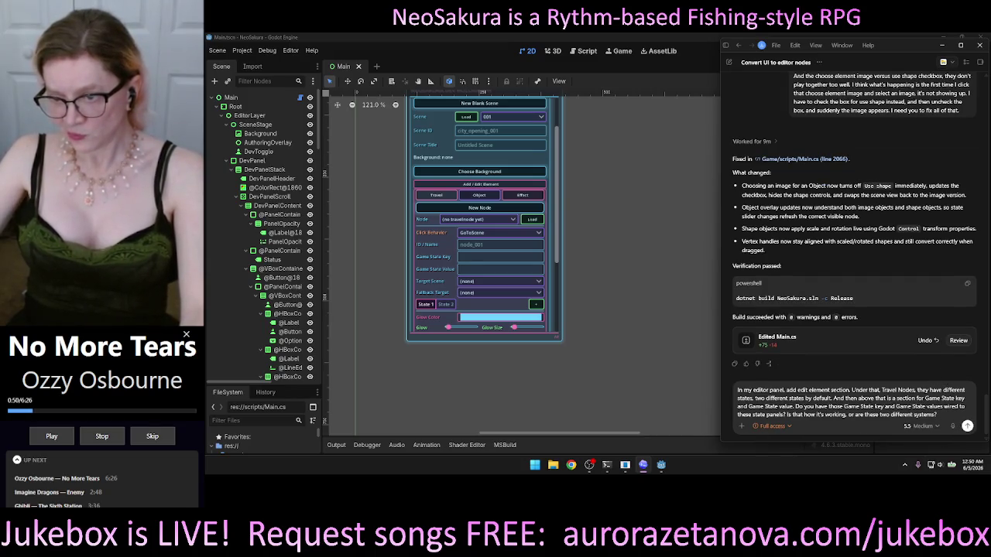
- Send the Game State fields question and wait for Codex's reply
left_click(967, 426)
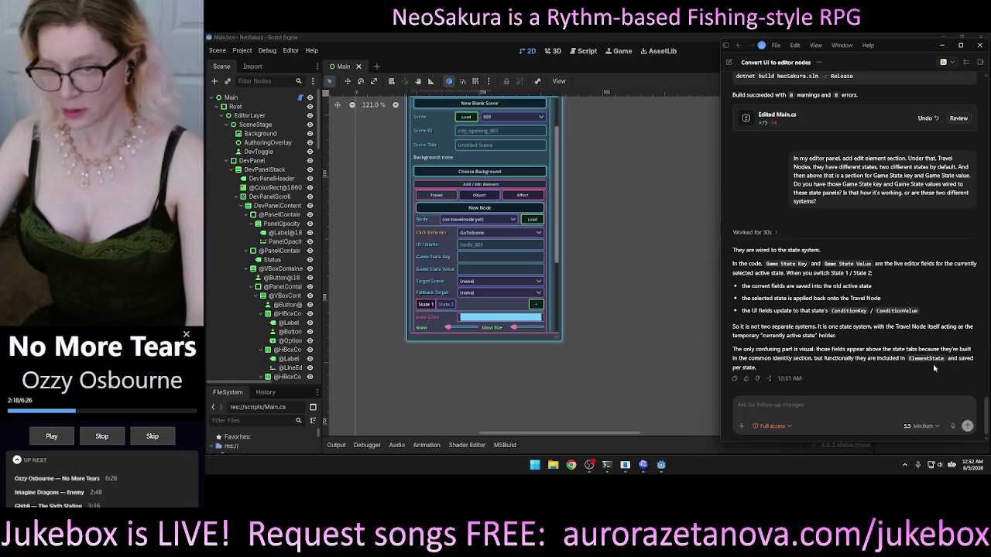
left_click(811, 396)
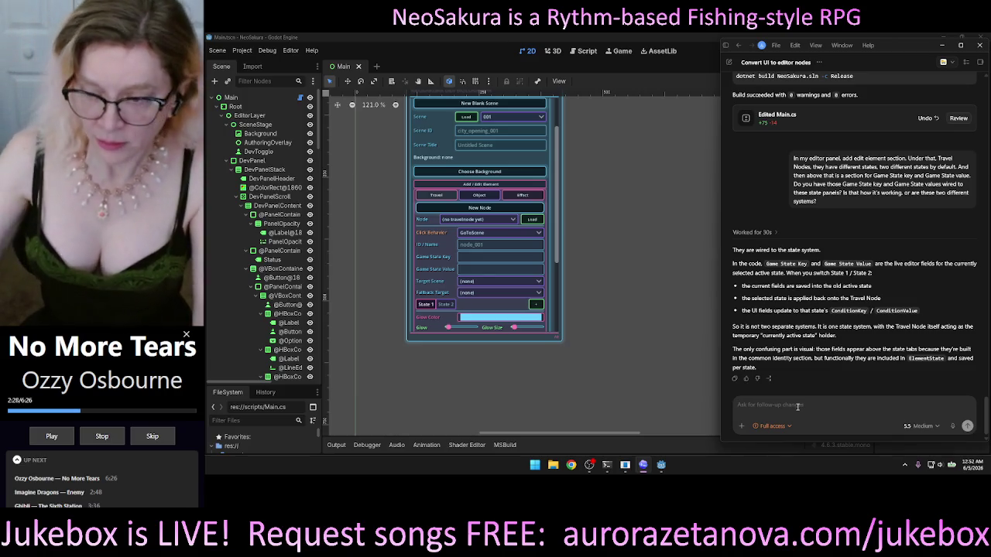
- Start voice-recording a follow-up question about the per-state Game State system
left_click(952, 427)
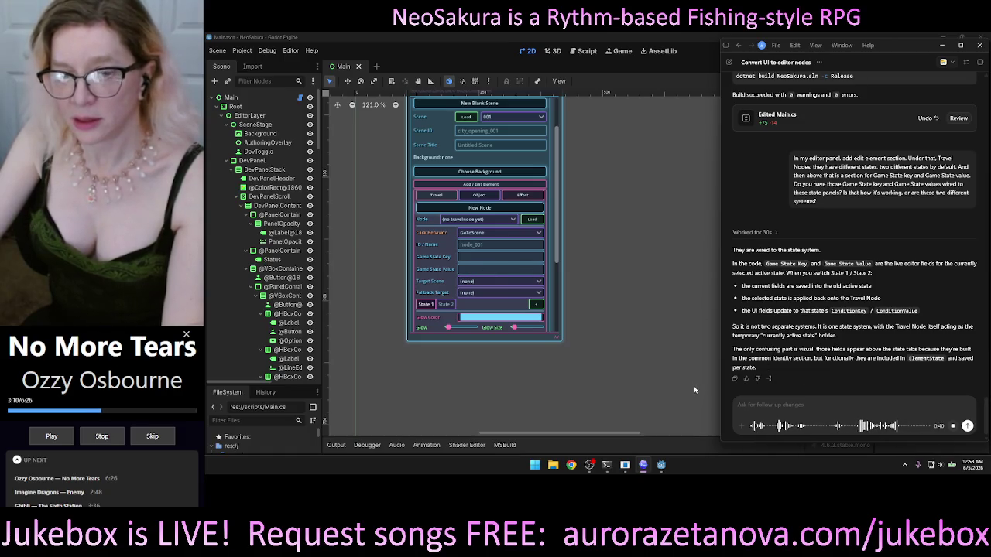
- Stop the recording so the spoken follow-up is transcribed and posted to Codex
left_click(967, 426)
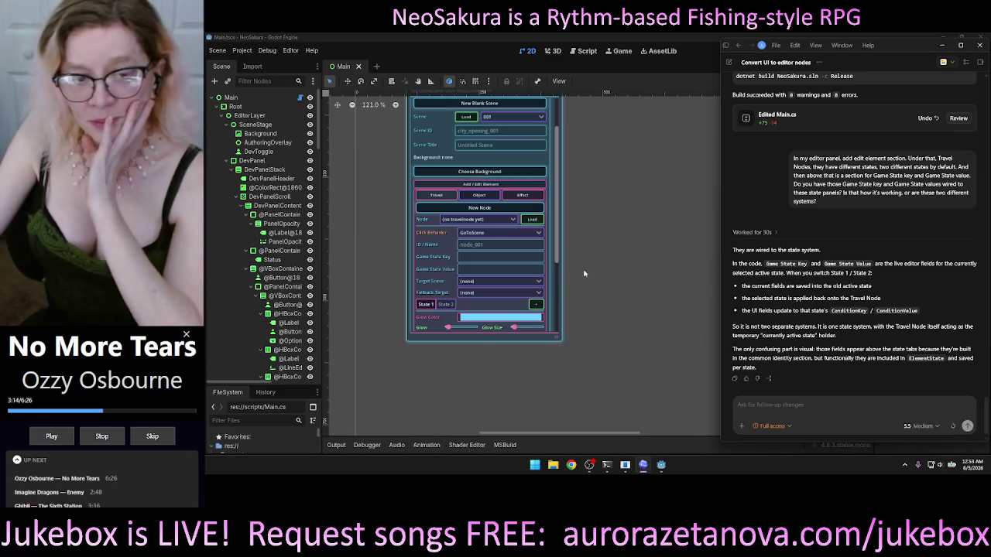
left_click(556, 197)
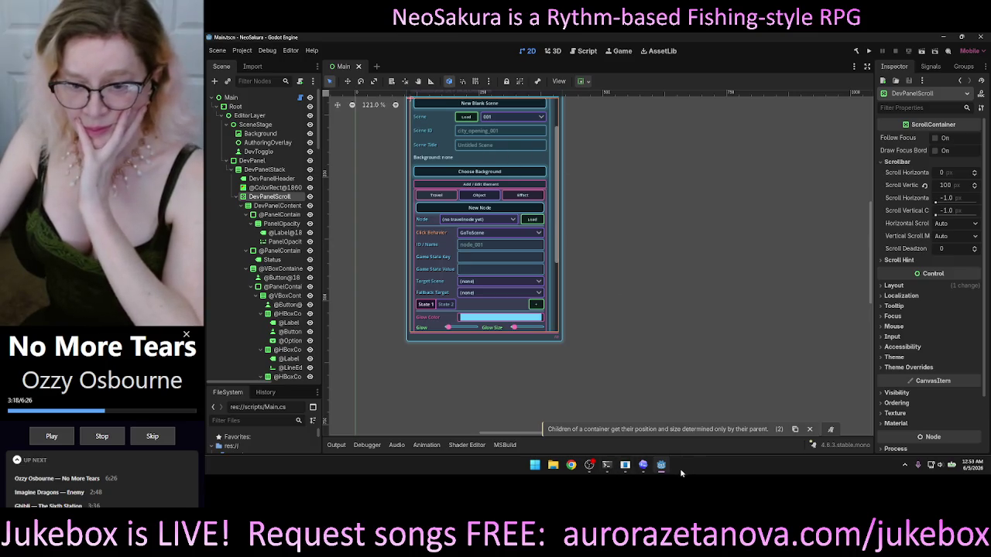
left_click(643, 464)
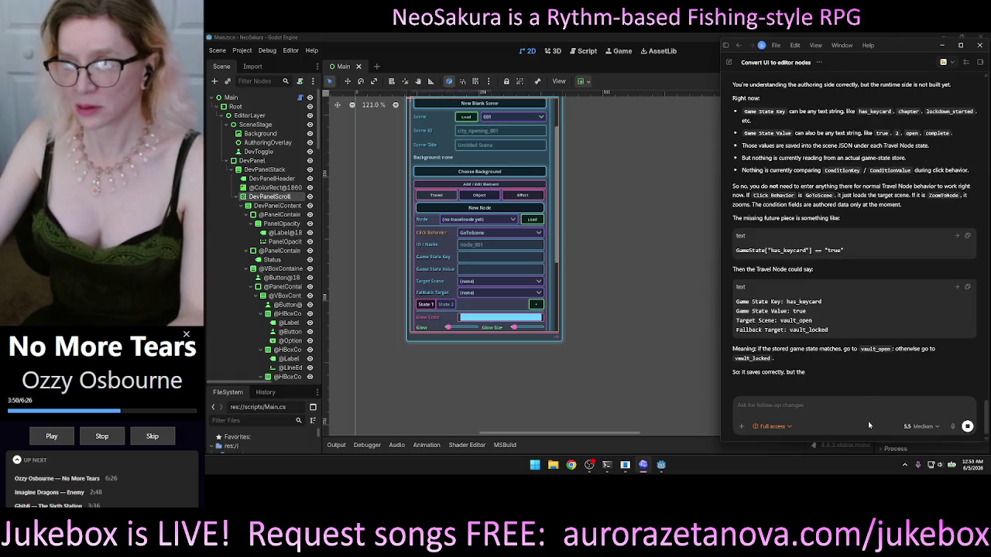
- Read Codex's reply: Game State conditions are saved per state but not yet checked at runtime
scroll(853, 293, "up", 5)
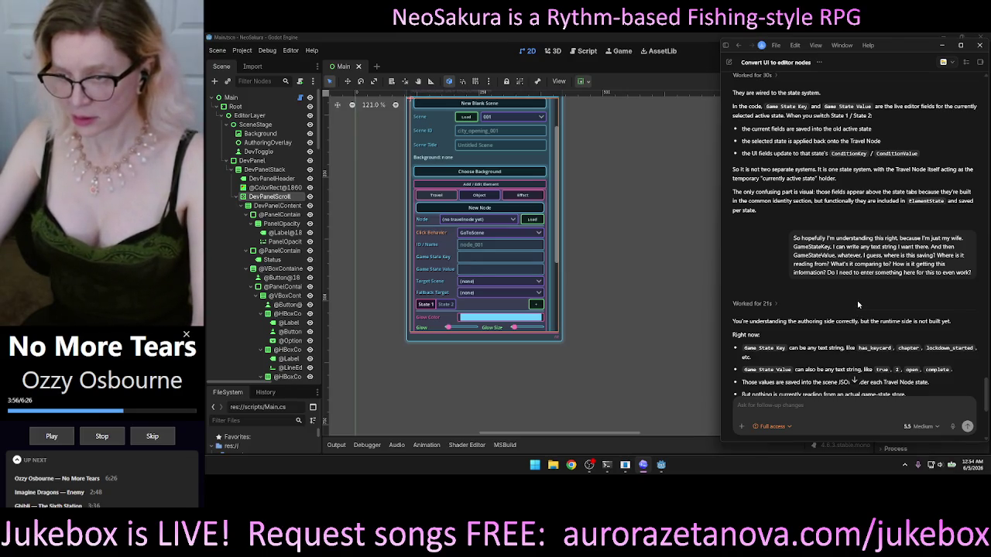
scroll(858, 306, "down", 3)
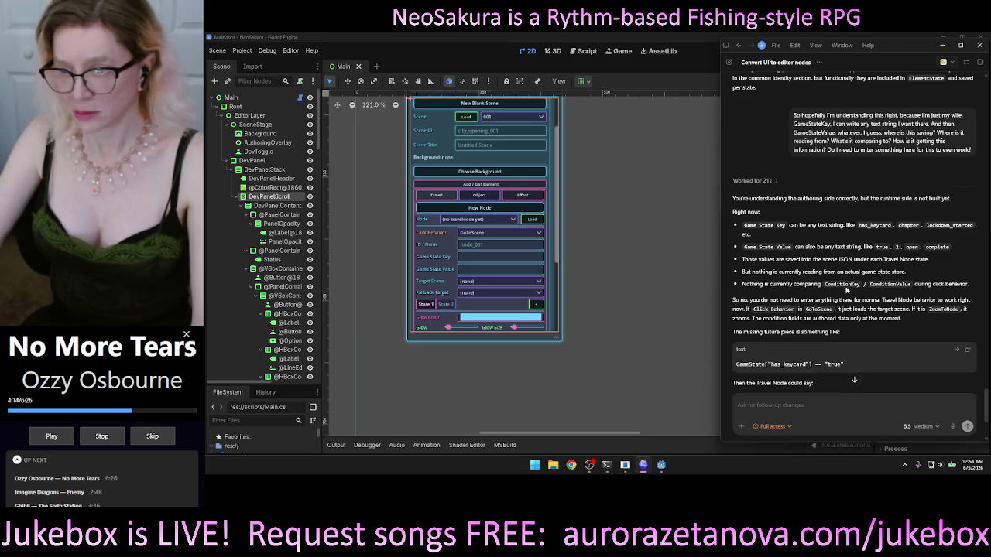
scroll(902, 274, "down", 3)
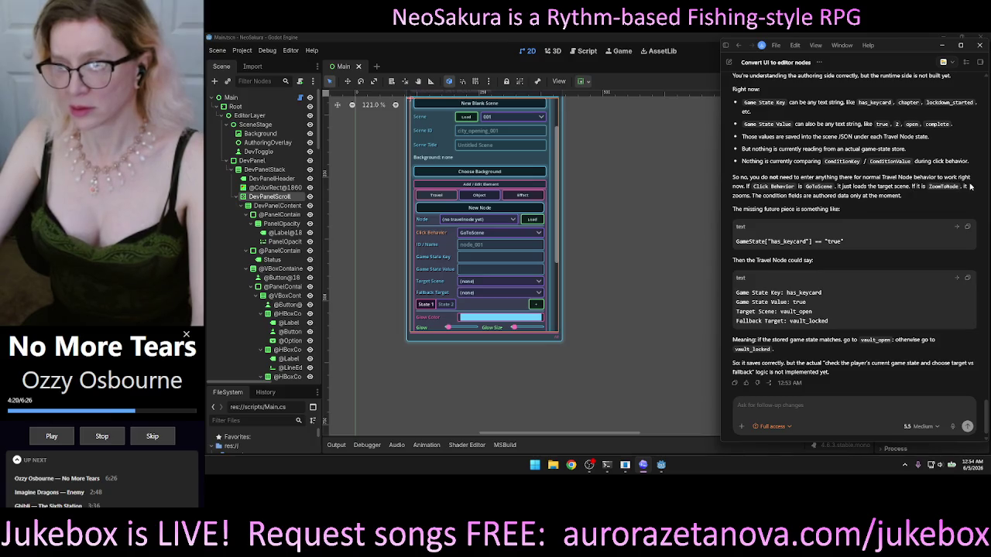
scroll(555, 293, "up", 2)
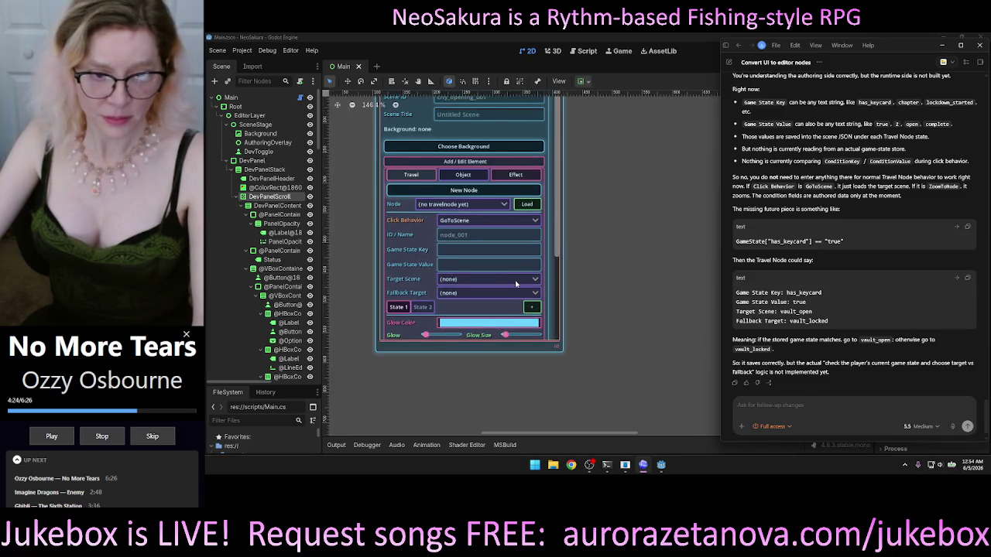
scroll(516, 284, "down", 1)
- Select the DevPanel node in Godot's Scene tree to inspect its Travel Node fields
left_click(601, 272)
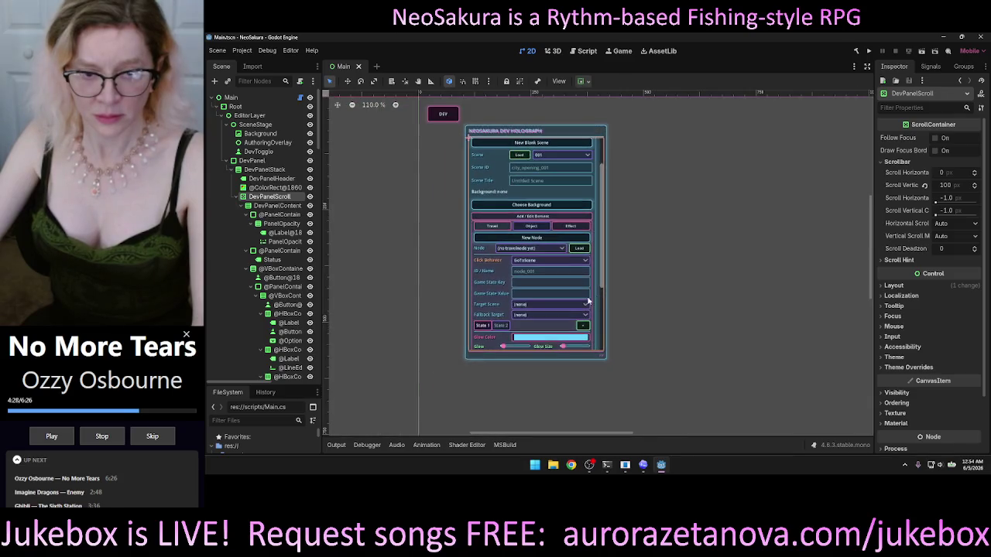
scroll(656, 275, "up", 1)
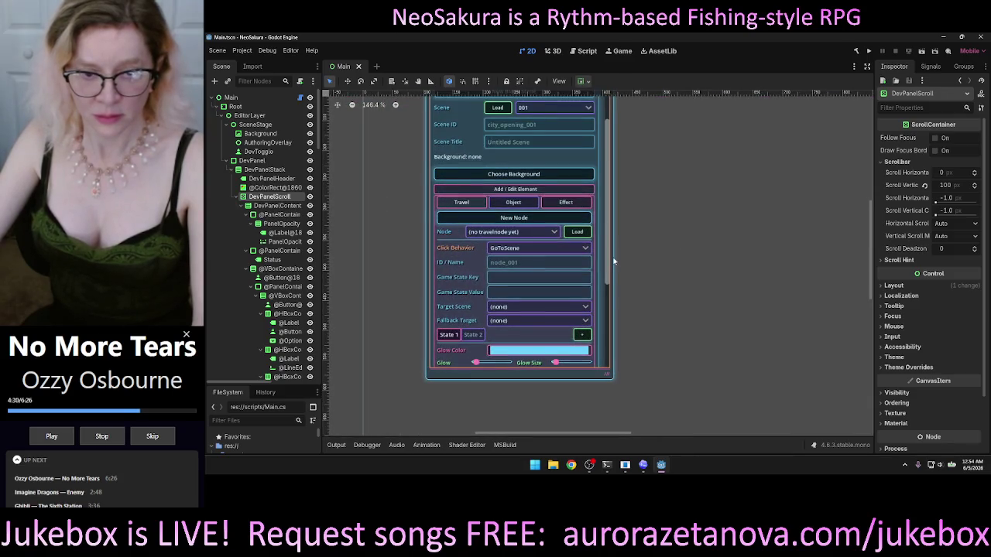
left_click(611, 264)
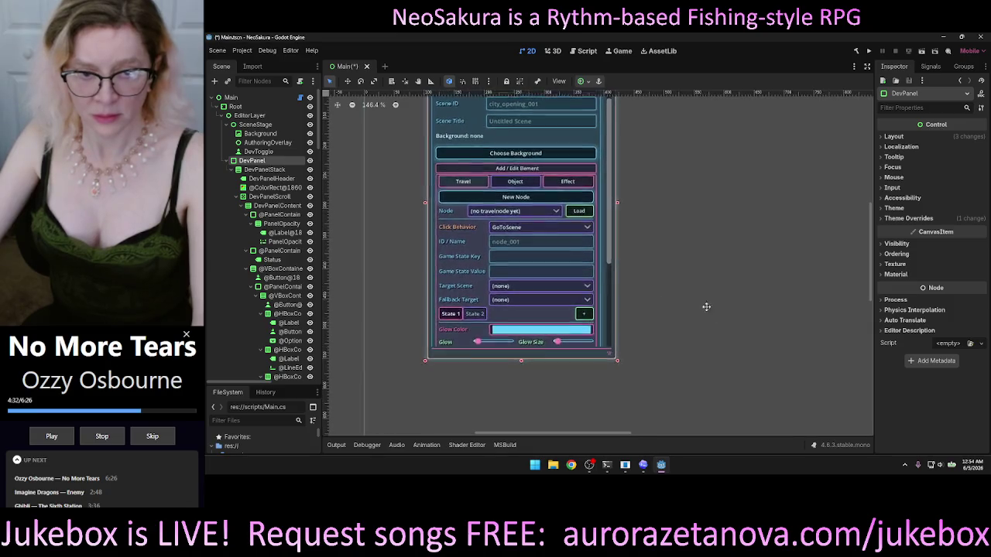
scroll(647, 317, "up", 1)
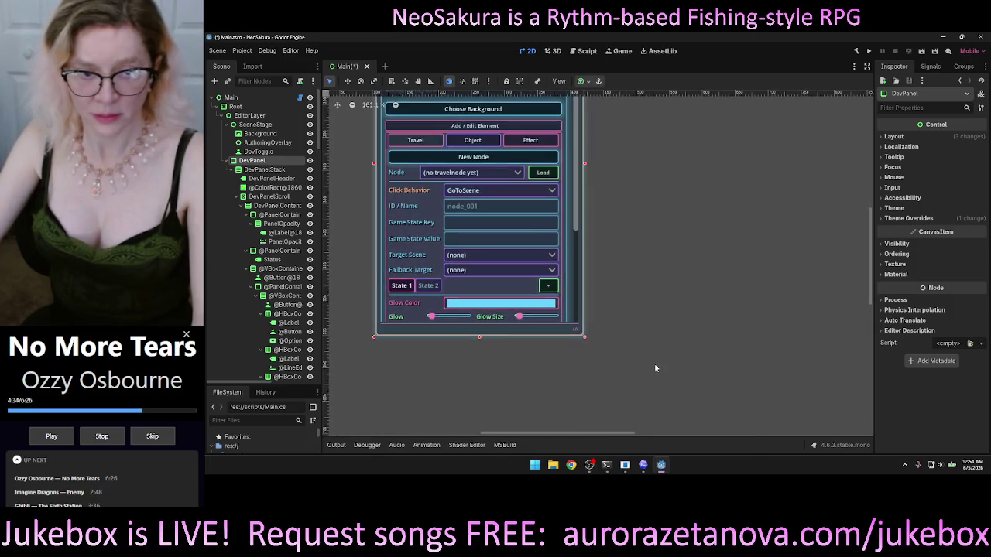
- Return to Codex and start dictating another voice message
mouse_move(643, 464)
left_click(641, 411)
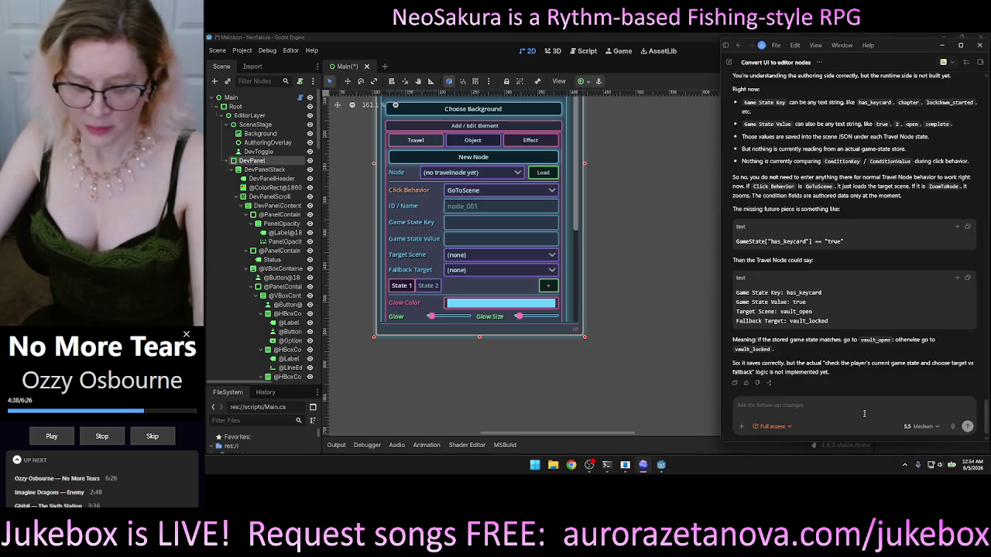
left_click(953, 427)
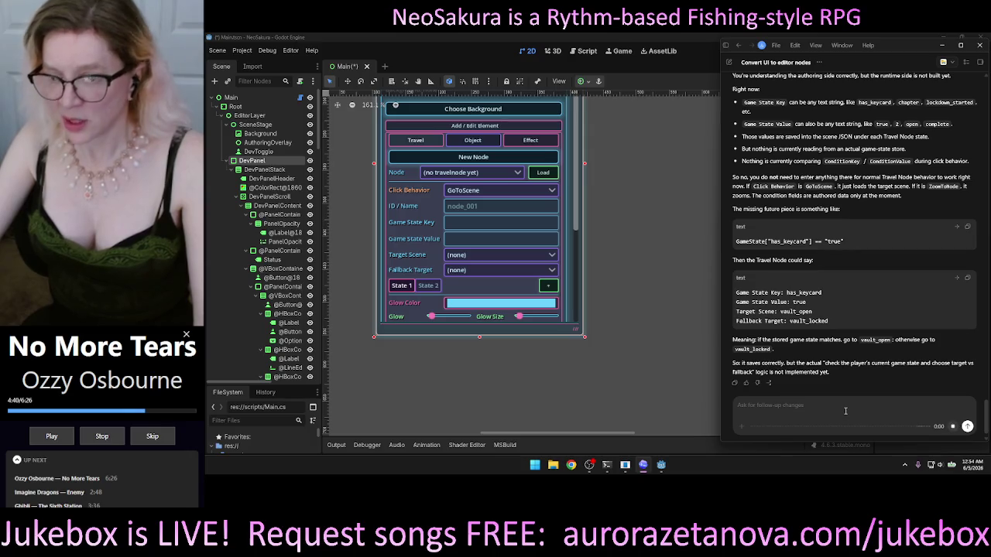
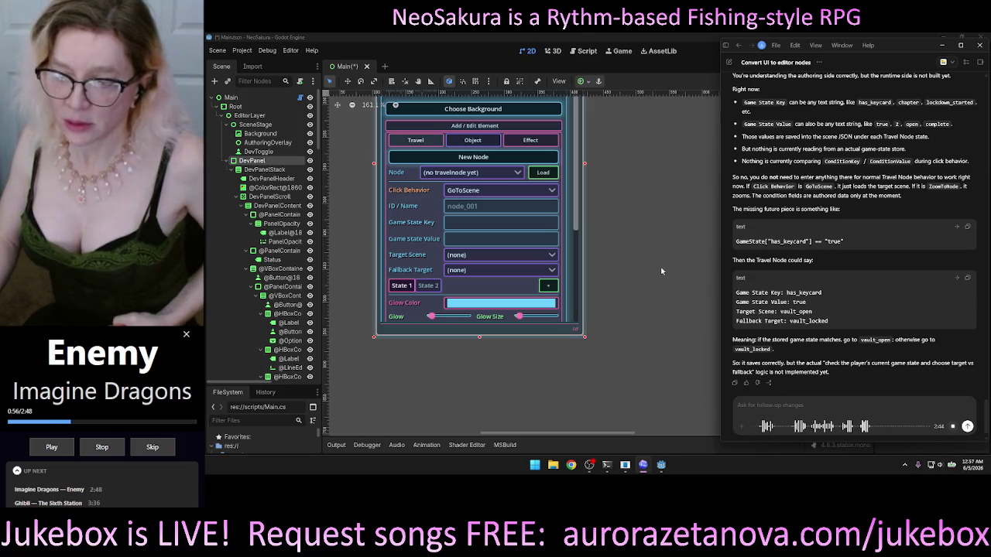
- Stop the dictation and send the request to move game-state key and value into each state, allowing multiple matching states
left_click(953, 427)
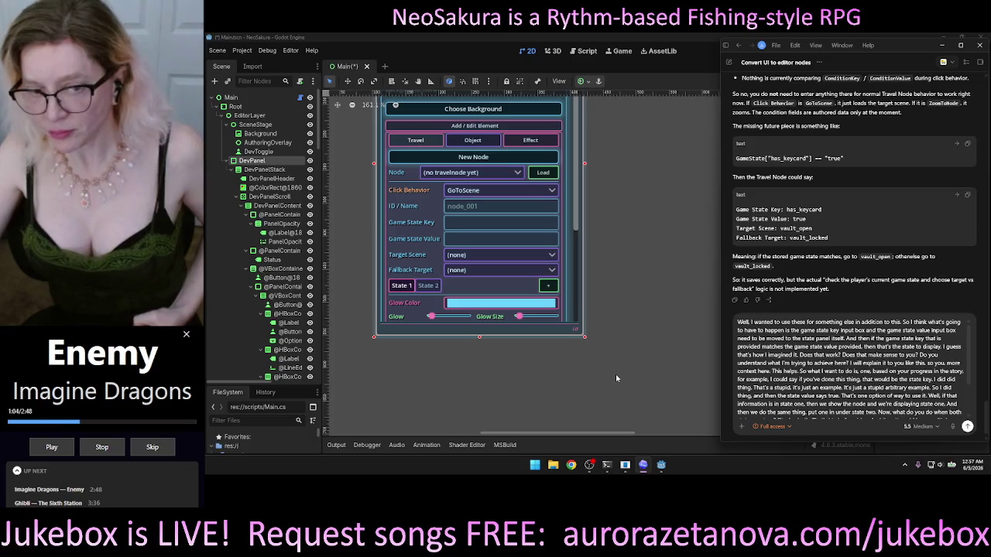
left_click(967, 426)
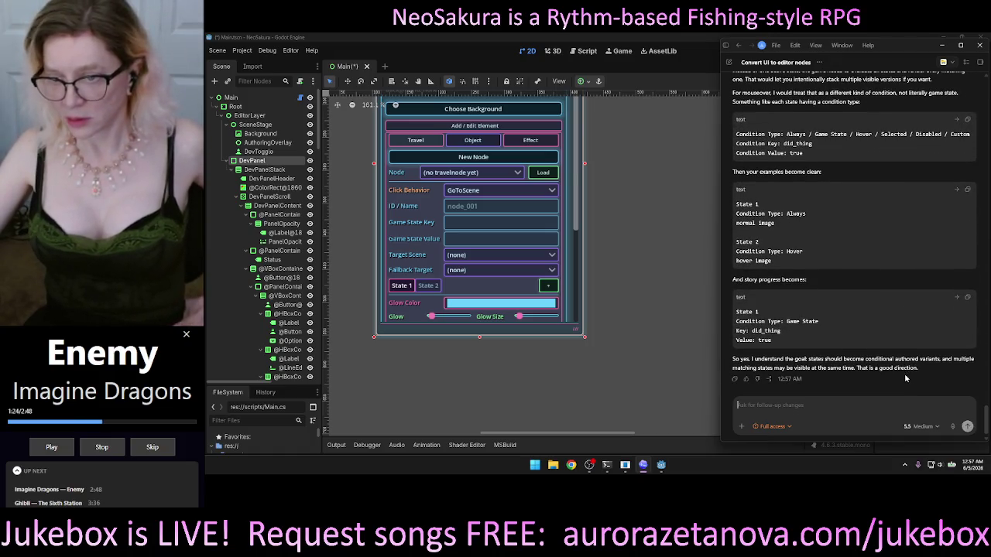
- Scroll through Codex's reply describing Always, Hover and Game State (did_thing) conditional variants
scroll(906, 375, "up", 3)
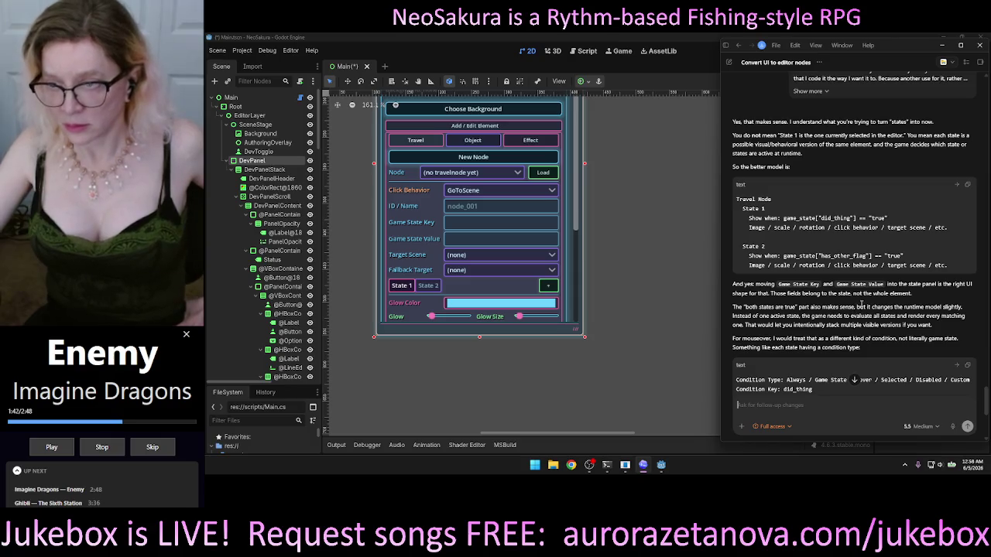
scroll(883, 300, "down", 1)
scroll(881, 296, "down", 2)
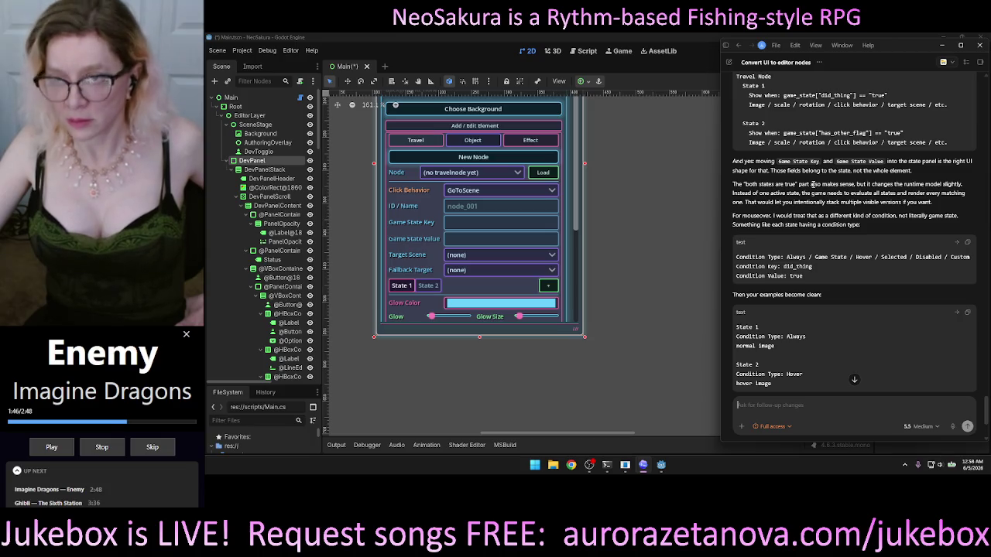
scroll(827, 208, "down", 3)
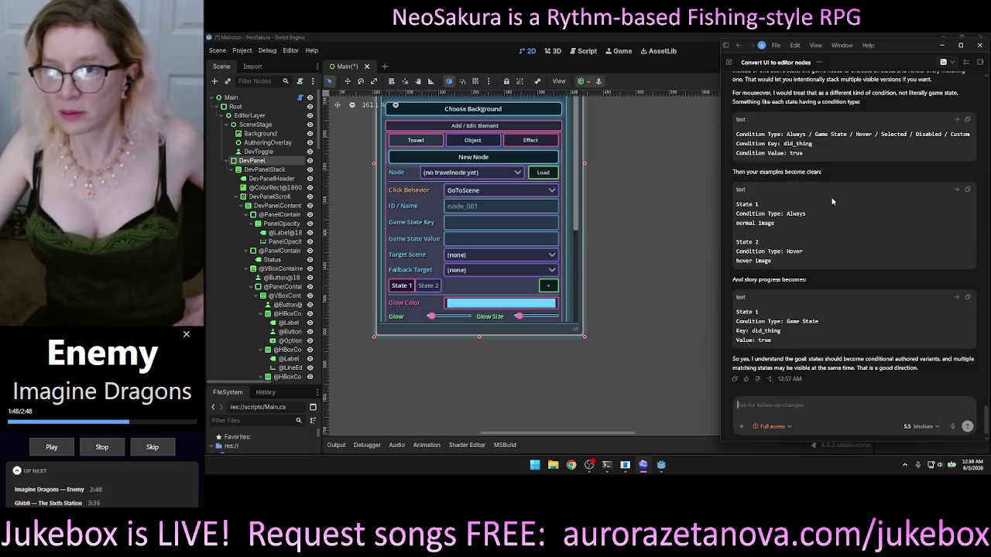
scroll(833, 201, "up", 1)
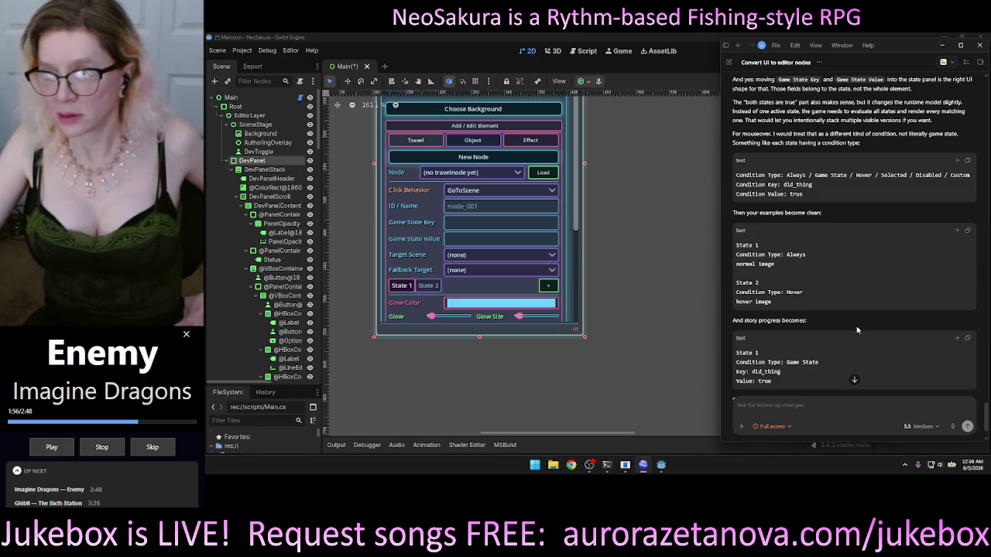
scroll(918, 337, "down", 1)
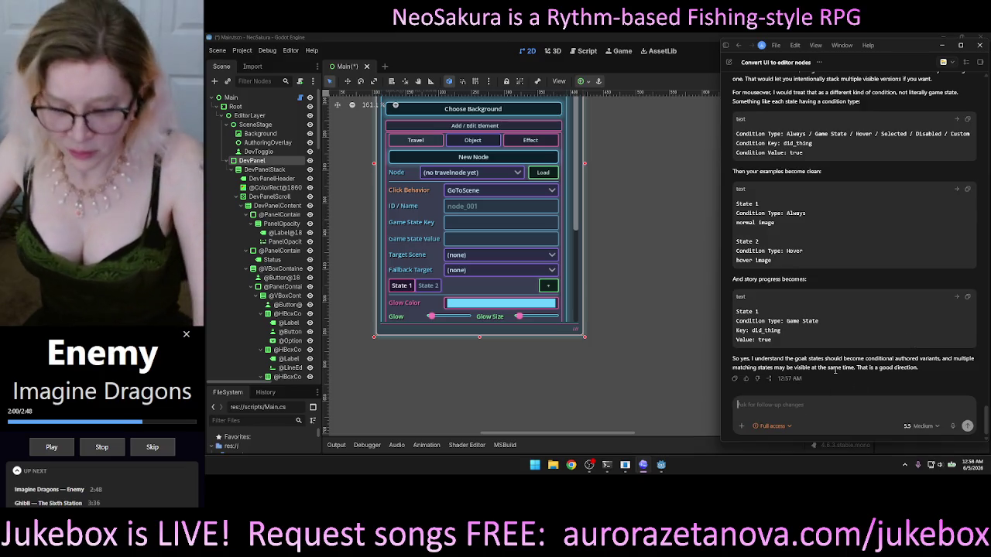
- Send 'do it?' so Codex implements the conditional variants, then bring Godot forward
type("do it?")
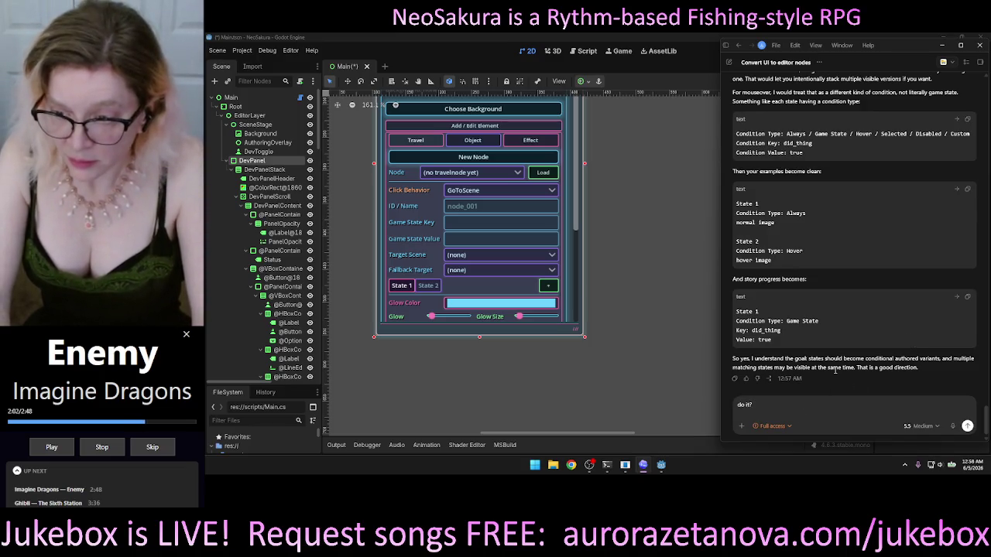
key("Return")
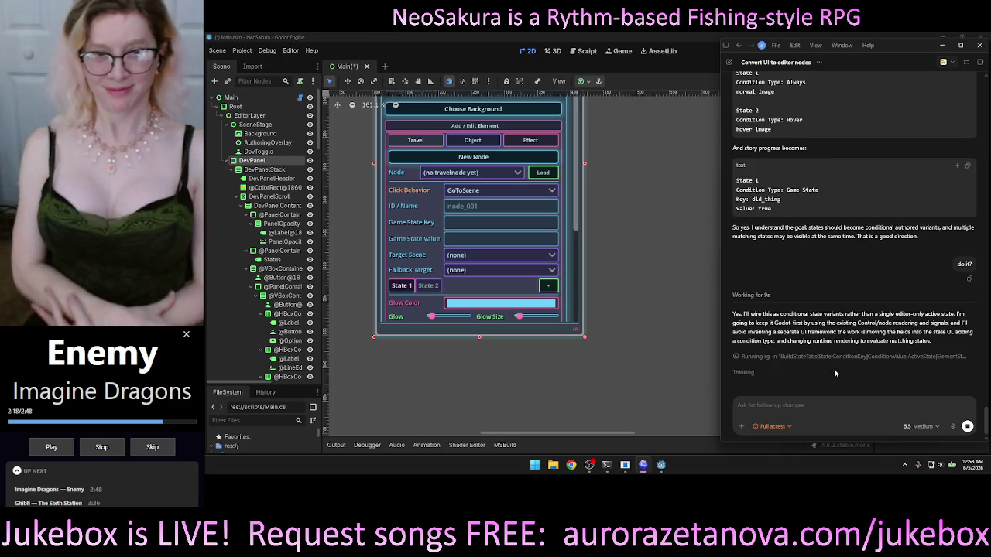
left_click(655, 160)
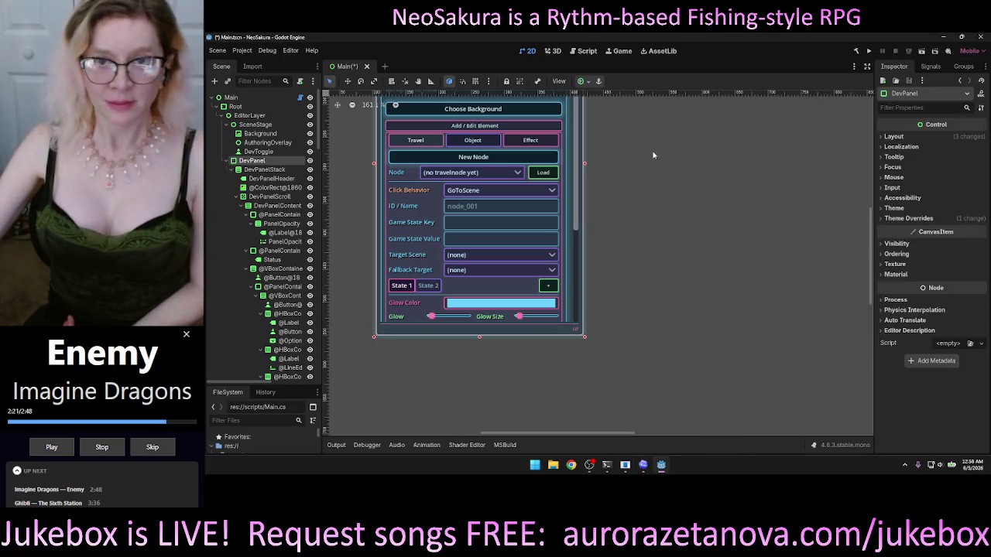
- Run NeoSakura and expand the dev holograph's Scene Editor and Add/Edit Element sections
left_click(869, 51)
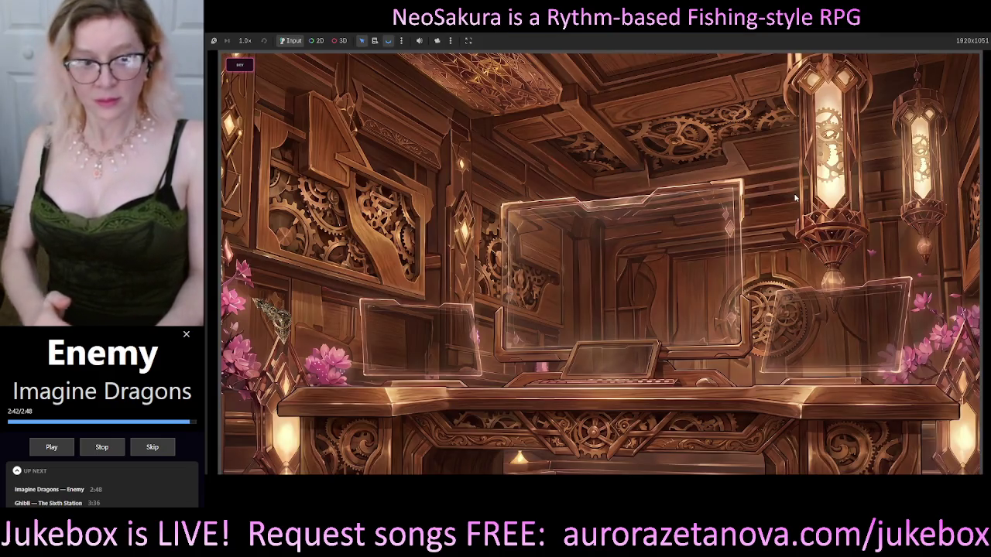
left_click(241, 67)
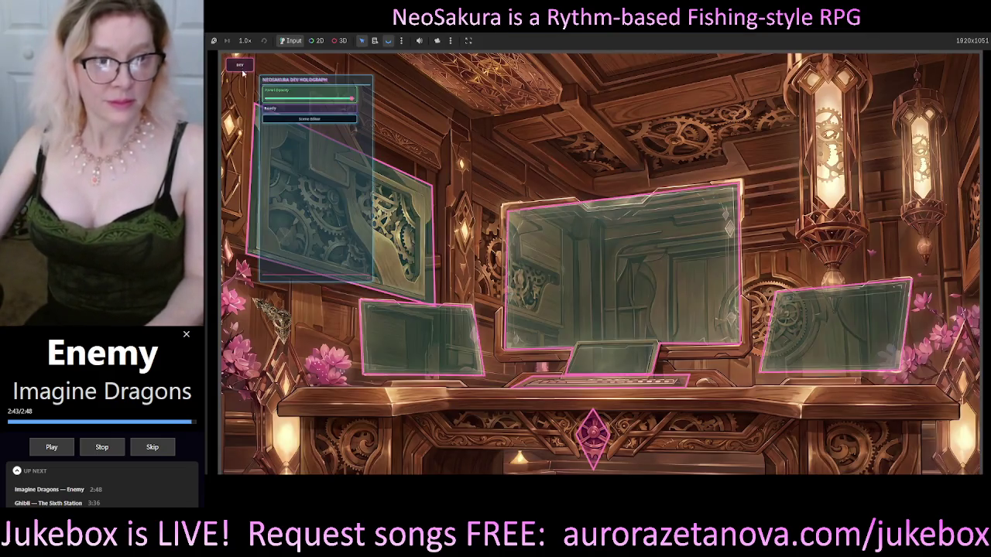
left_click(321, 119)
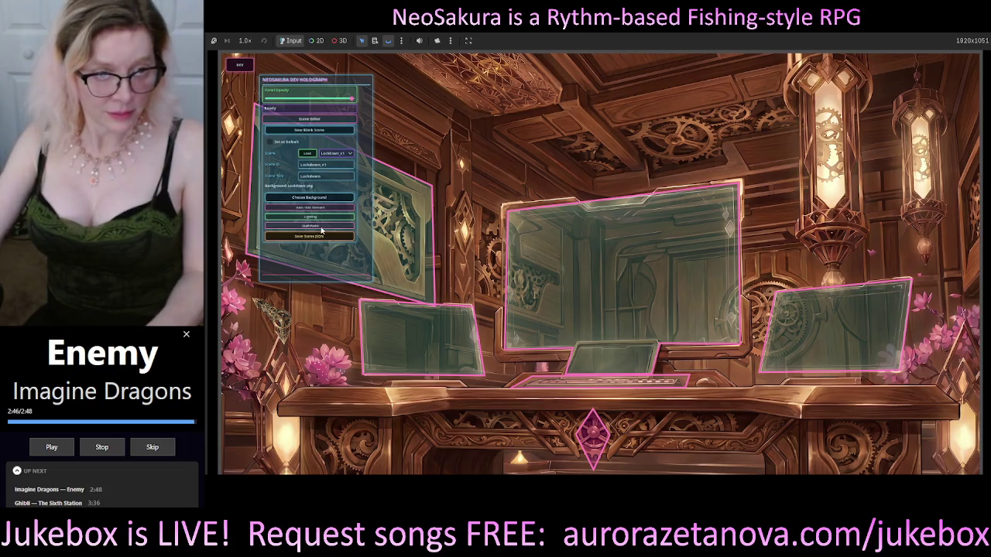
left_click(323, 208)
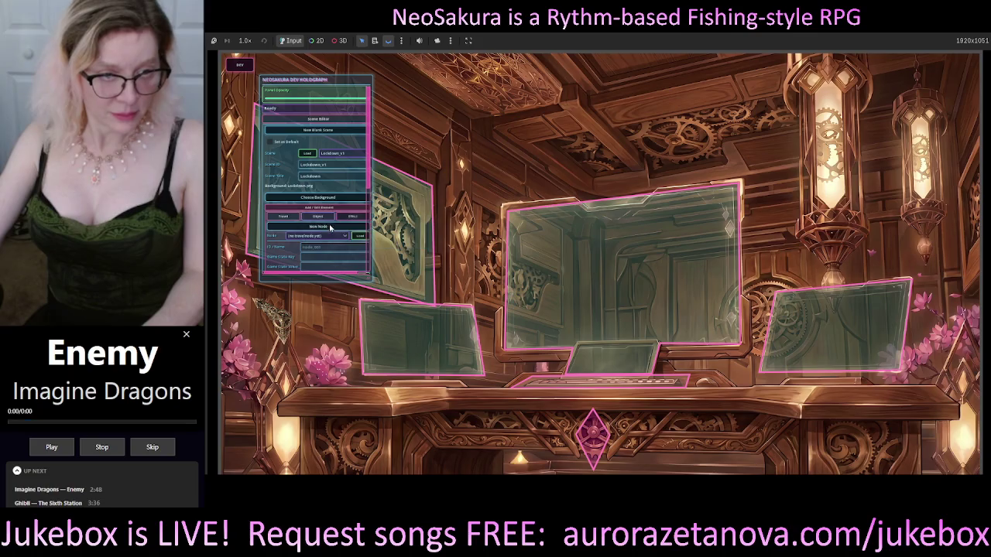
mouse_move(372, 284)
left_mouse_down()
mouse_move(394, 219)
mouse_move(388, 208)
mouse_move(392, 258)
left_mouse_up()
- Check the Effect and Object element editors' State 1 and State 2, then stop the game with F8
scroll(364, 232, "up", 1)
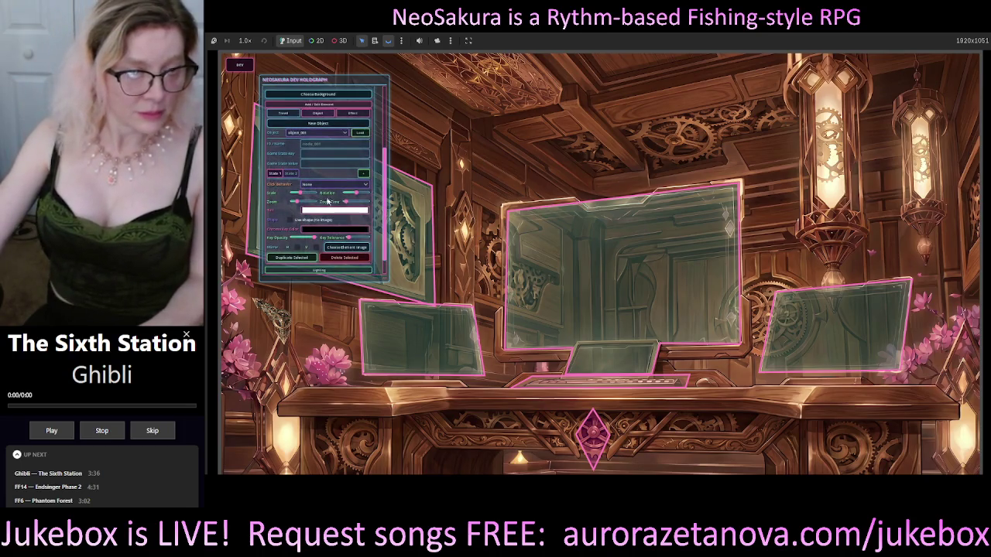
left_click(353, 113)
mouse_move(389, 159)
left_mouse_down()
mouse_move(381, 205)
mouse_move(384, 134)
left_mouse_up()
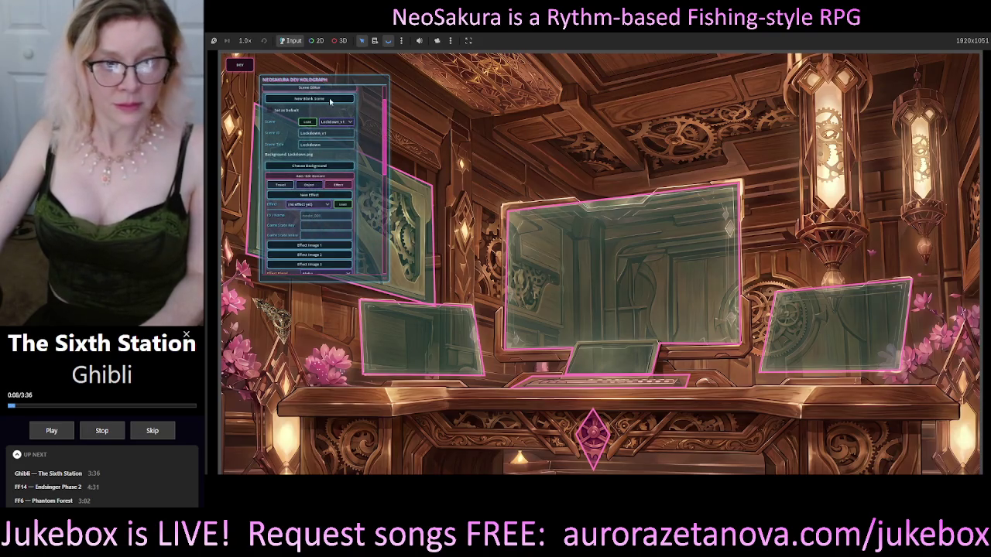
left_click(312, 186)
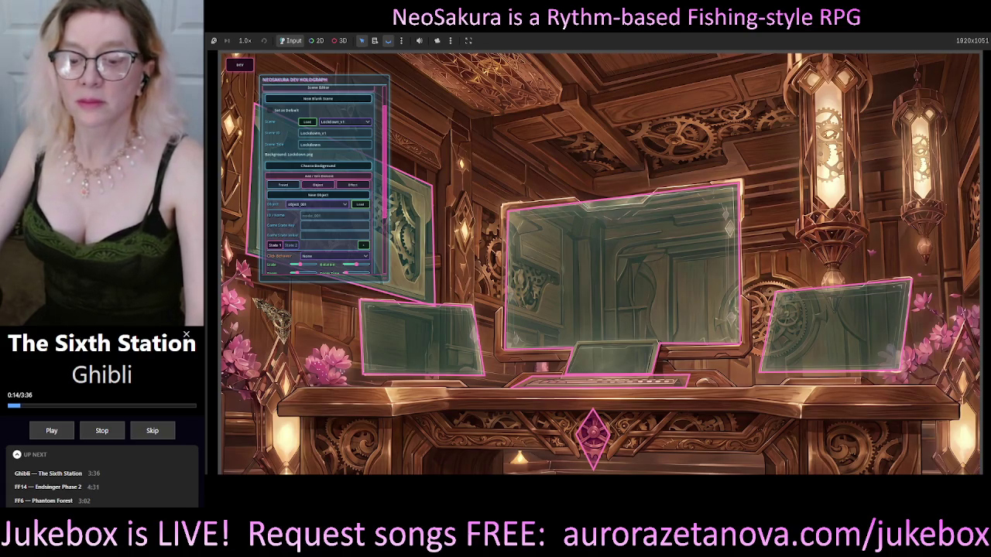
key("F8")
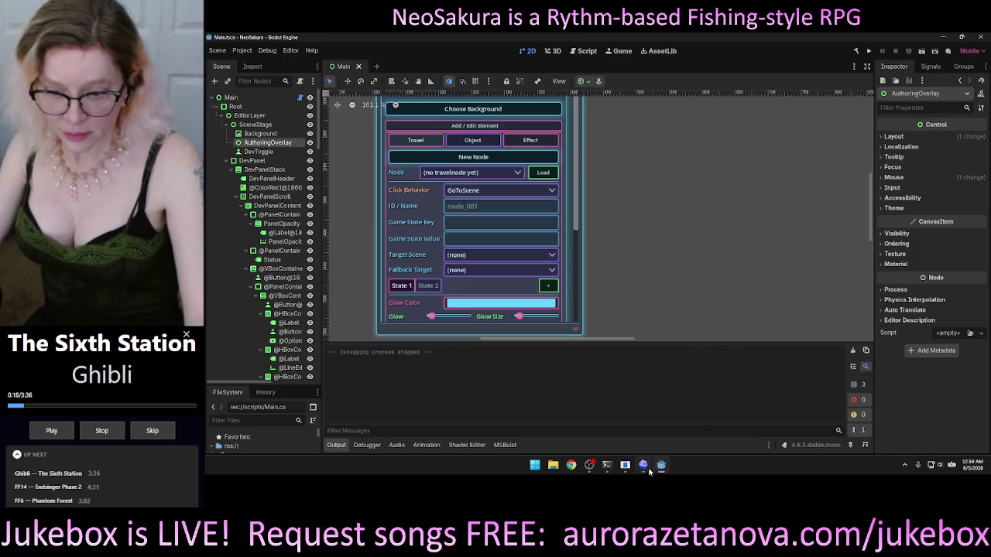
- Dictate and queue a follow-up asking for the same per-state logic in the Object and Effect sections
left_click(646, 466)
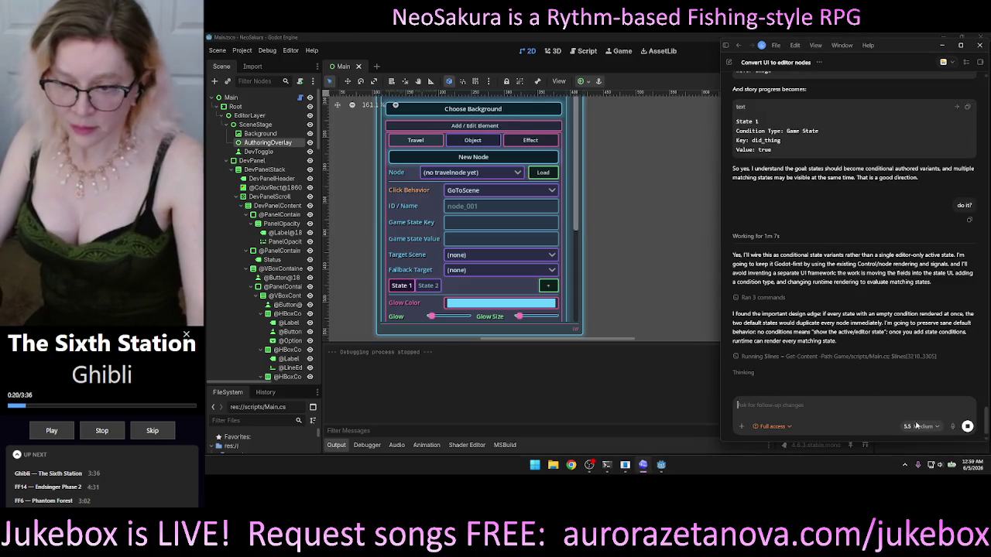
left_click(953, 427)
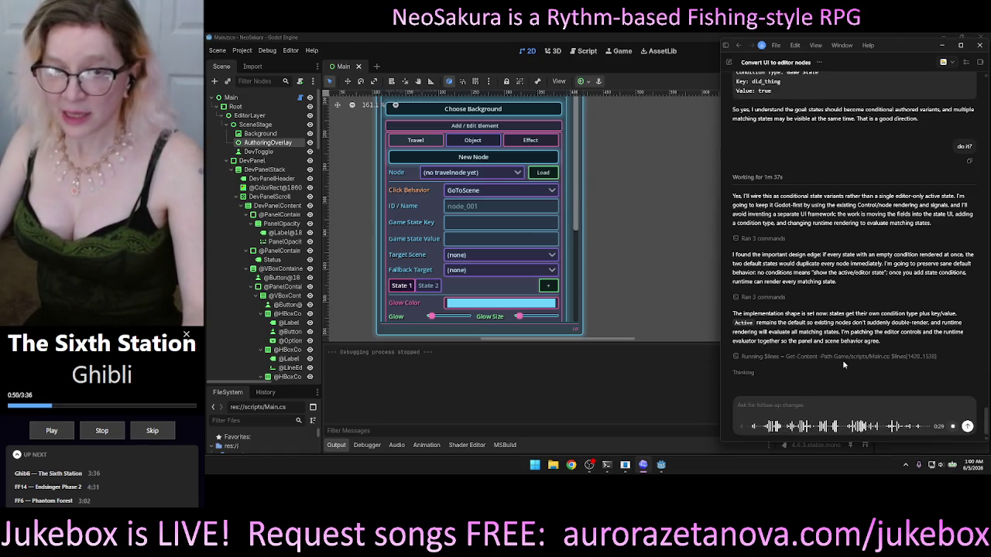
key("ctrl+b")
key("ctrl+b")
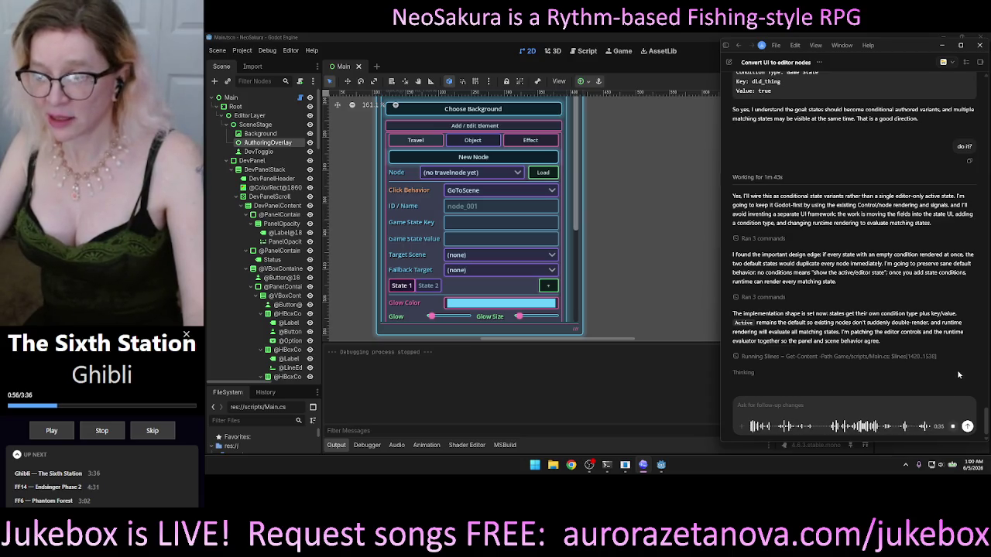
left_click(953, 427)
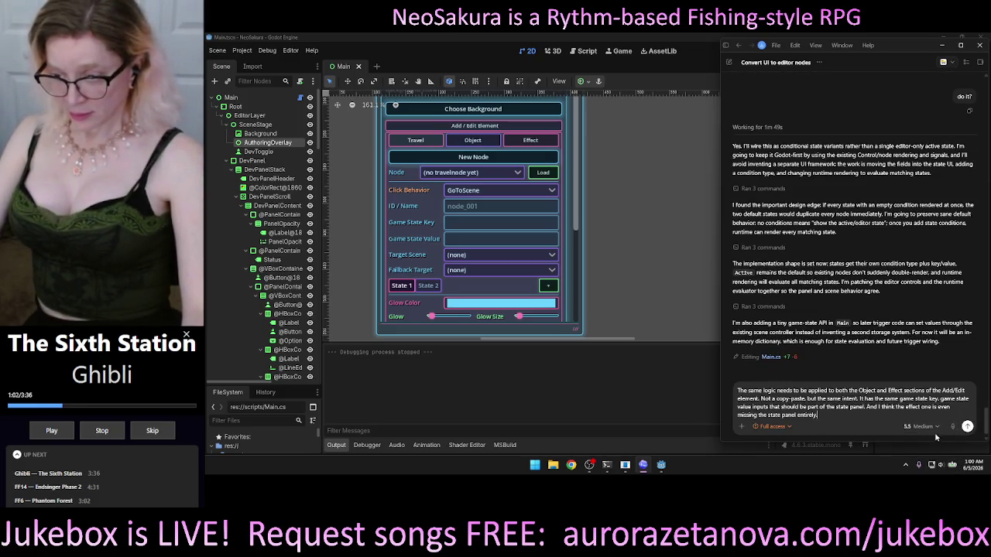
left_click(967, 427)
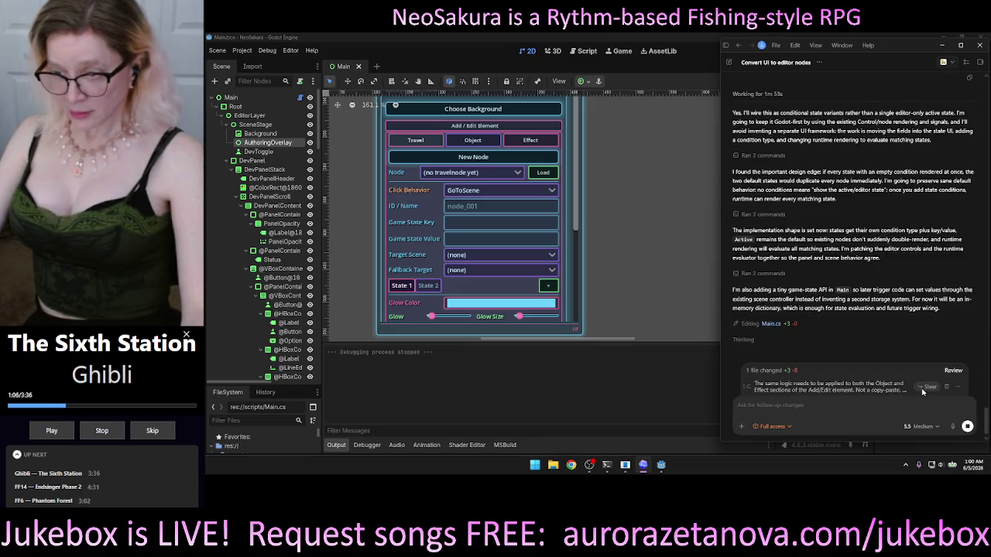
- Steer the queued request into Codex's current run, then minimize the Godot editor
left_click(926, 388)
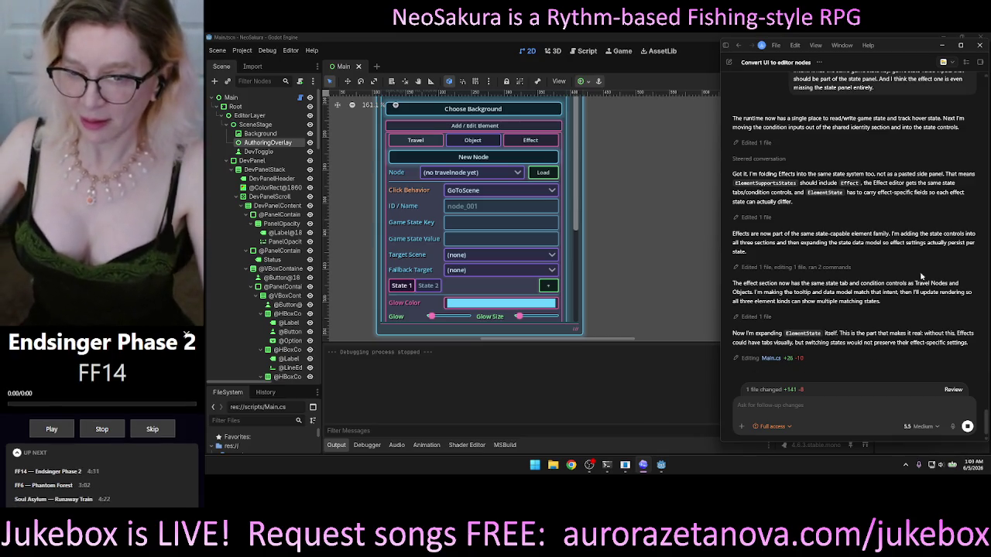
mouse_move(691, 378)
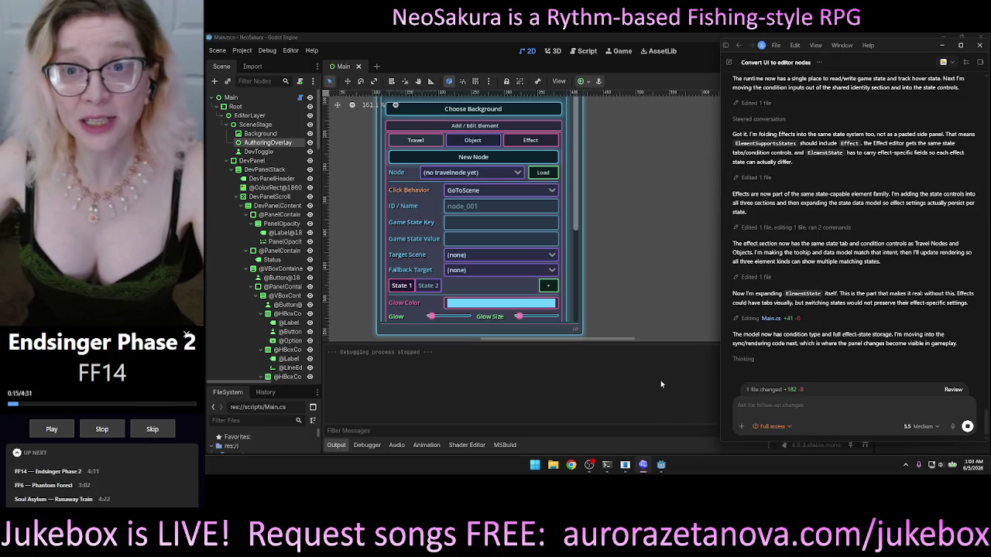
left_click(630, 370)
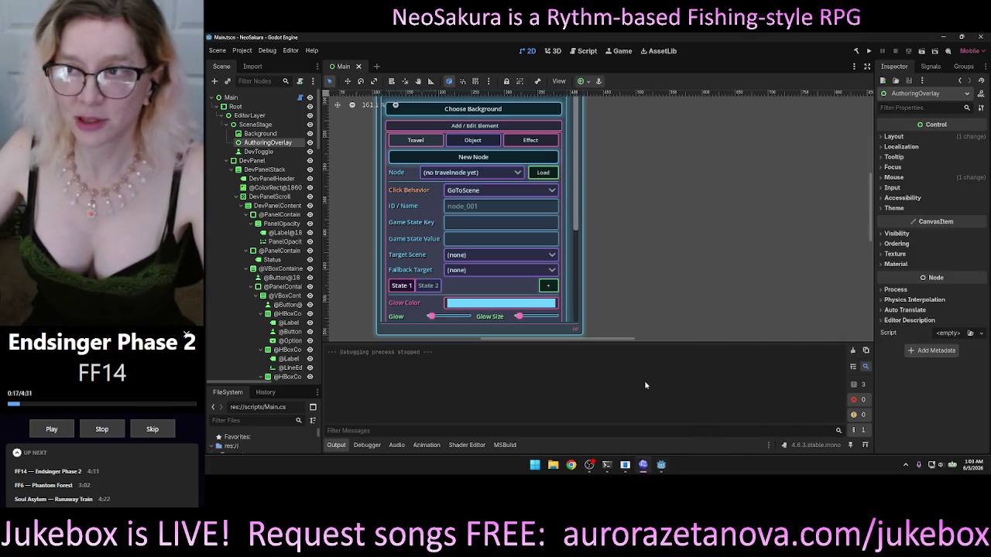
left_click(944, 37)
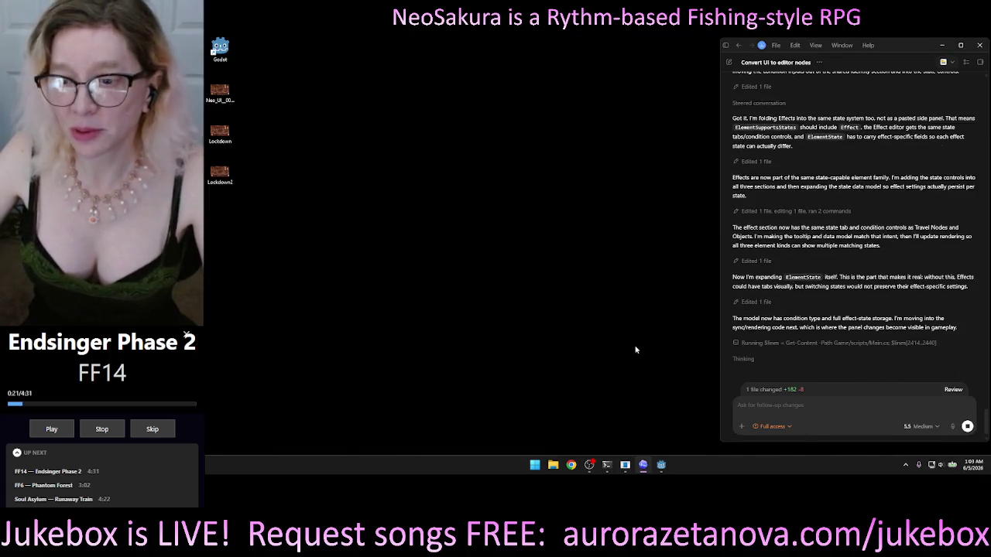
- Let Codex build the variant-based renderer and Active/Always/Game State/Hover condition evaluator in Main.cs
left_click(839, 410)
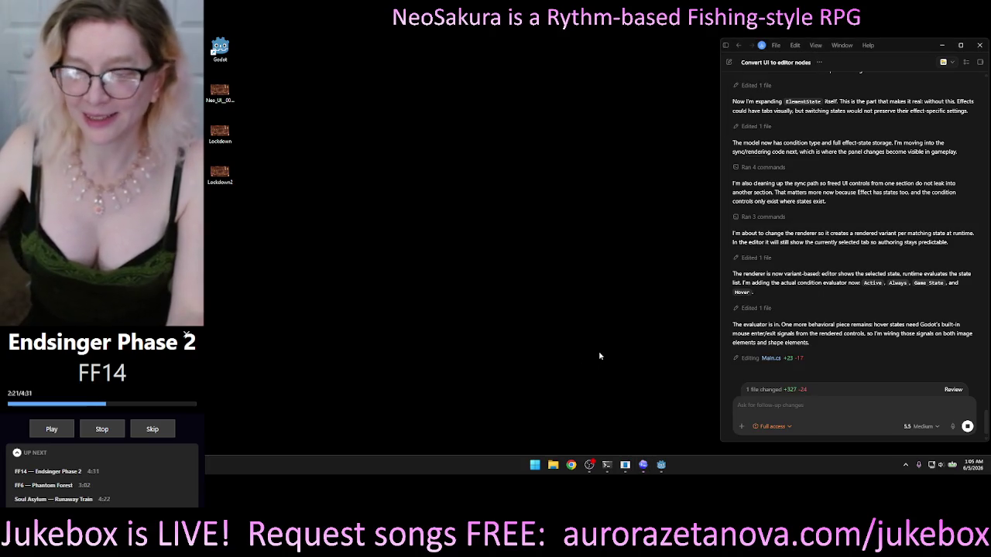
left_click(847, 408)
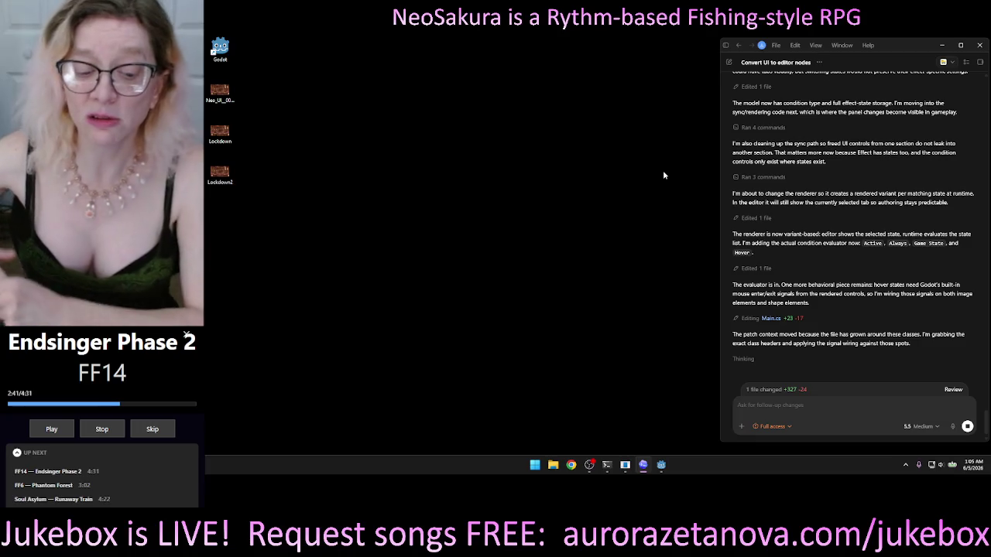
- Let Codex wire hover enter/exit signals on image and shape elements, then bring its chat forward
mouse_move(727, 216)
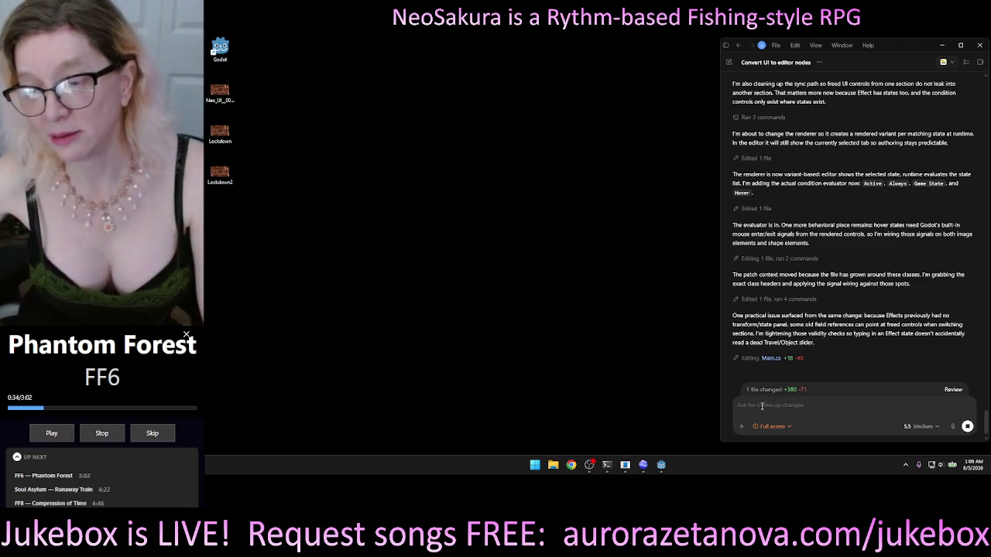
left_click(801, 404)
- Return to the full Codex chat while it fixes the nullable warning in Main.cs, then launch Chrome
mouse_move(731, 408)
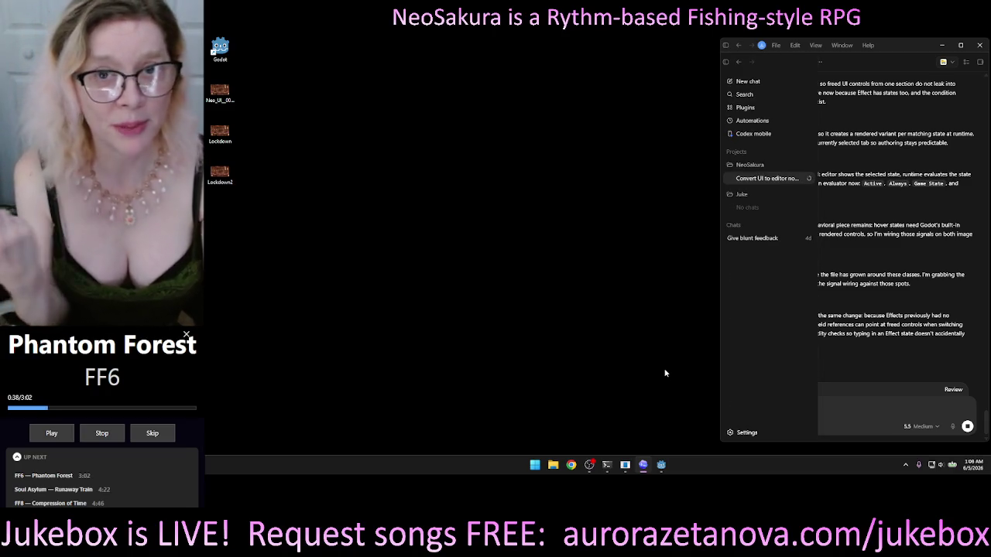
left_click(766, 409)
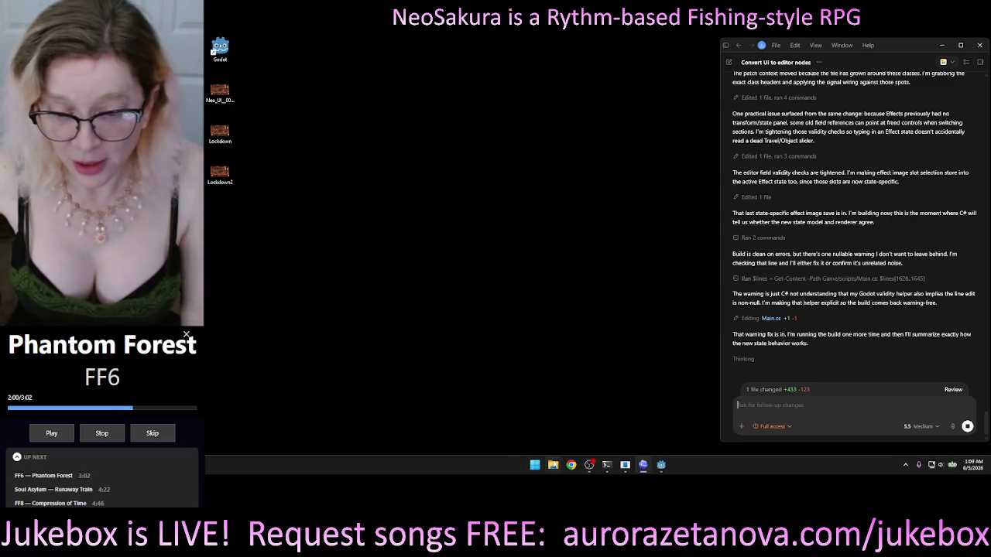
left_click(571, 464)
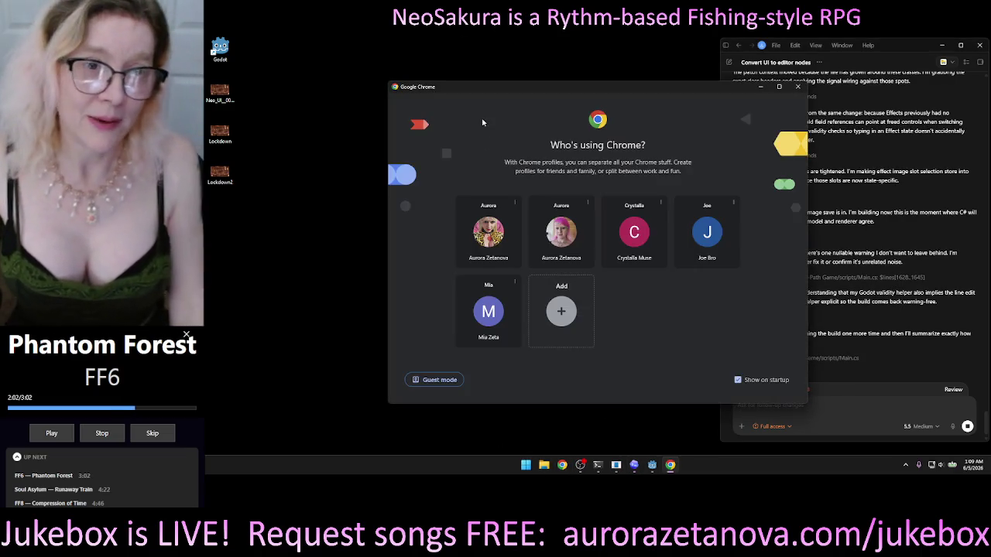
- Open Chrome's personal profile and go to the aurorazetanova.com/jukebox library page
left_click(488, 232)
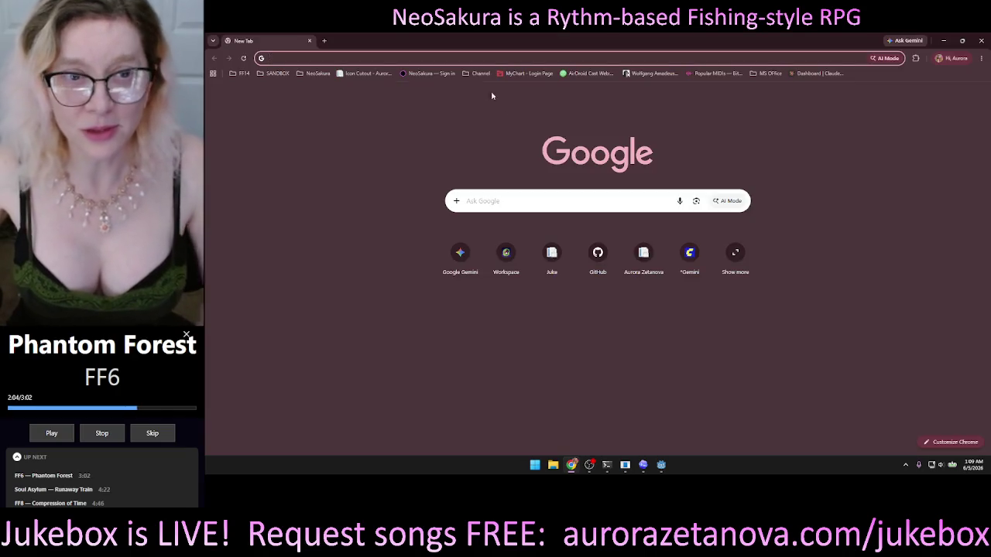
left_click(317, 74)
left_click(341, 59)
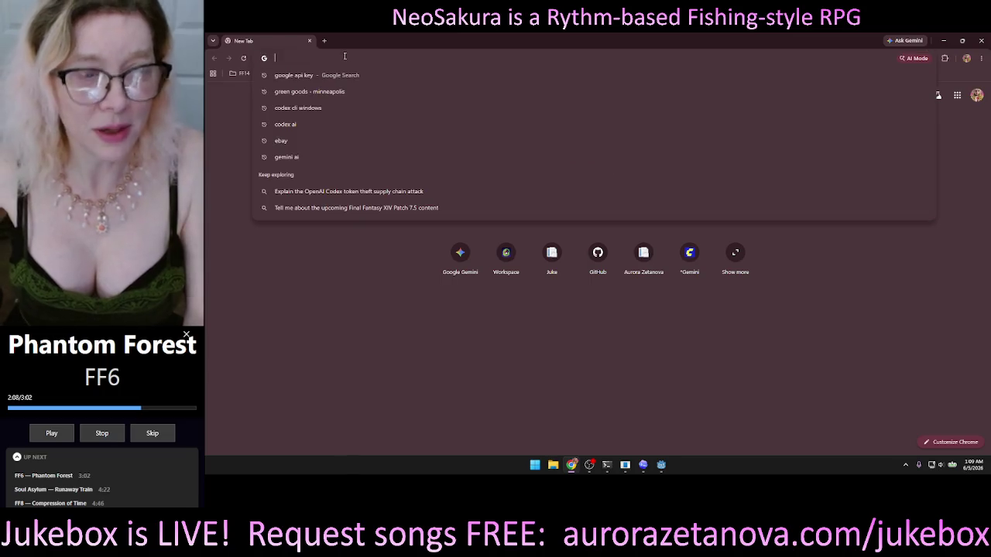
type("aur")
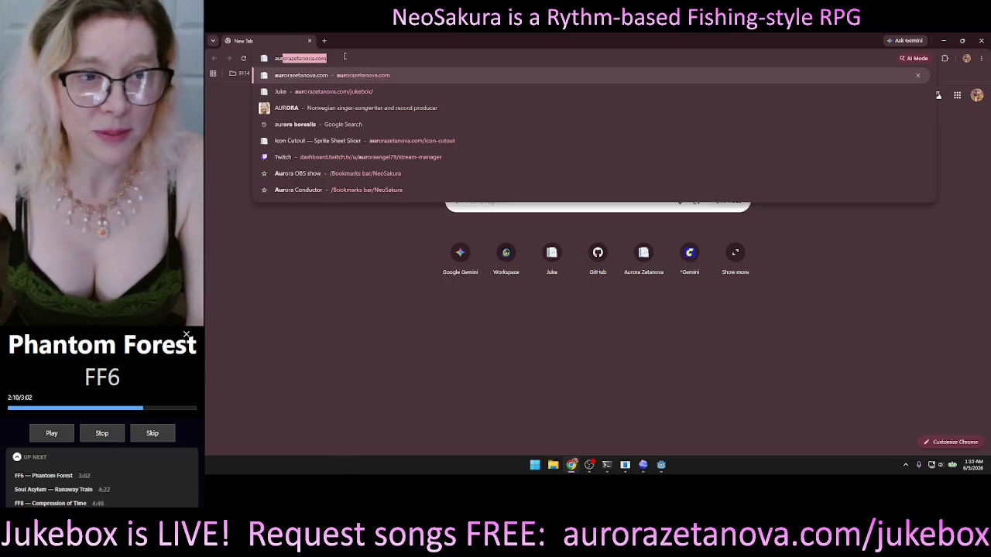
key("Return")
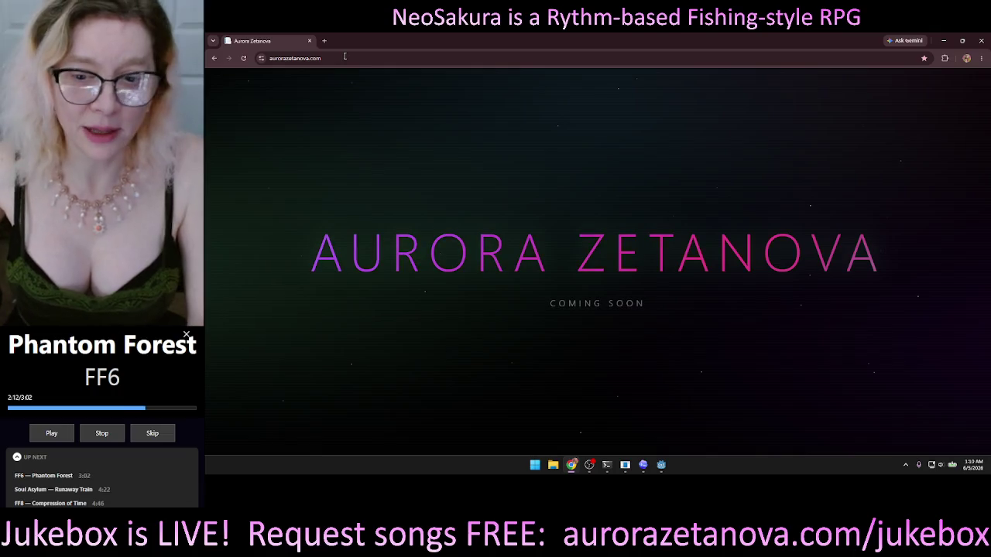
left_click(335, 58)
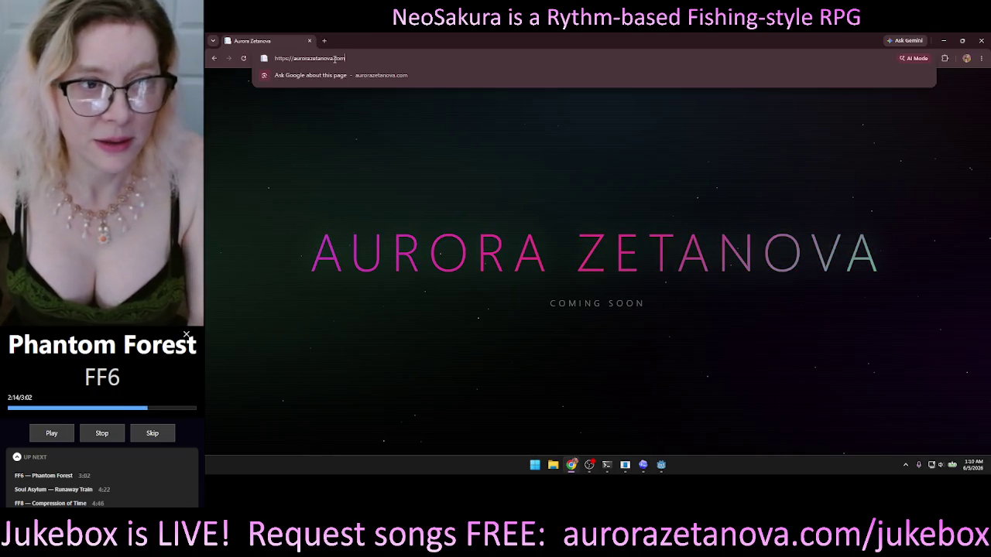
type("/")
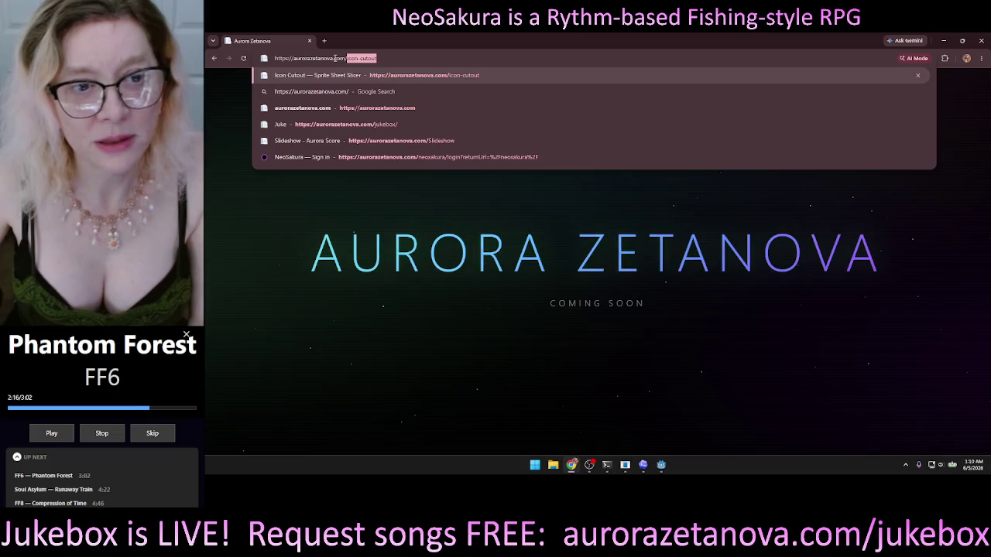
key("Down")
key("Down")
key("Down")
key("Return")
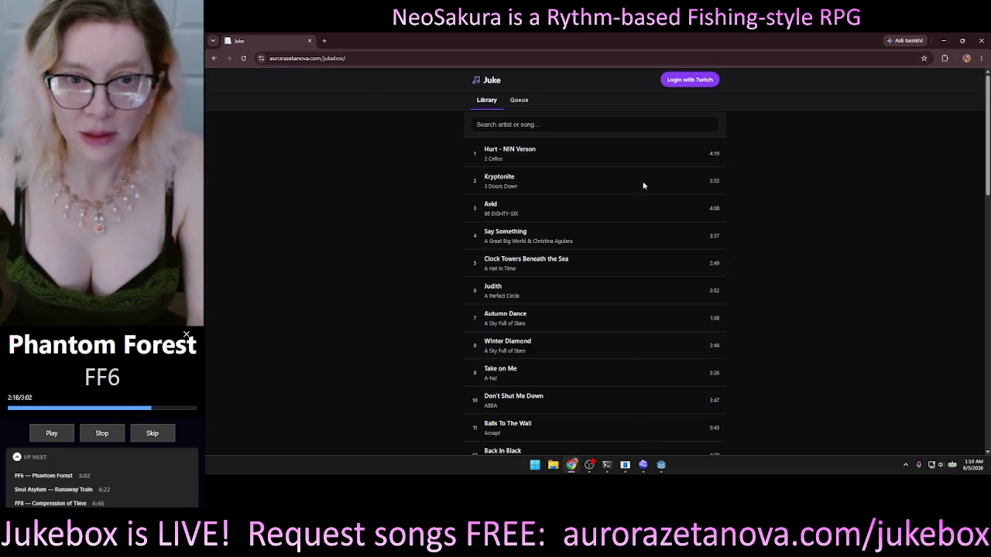
- Log in with Twitch, search 'broken', request Walking on Broken Glass and Boulevard of Broken Dreams, and close the browser
left_click(573, 124)
type("broken")
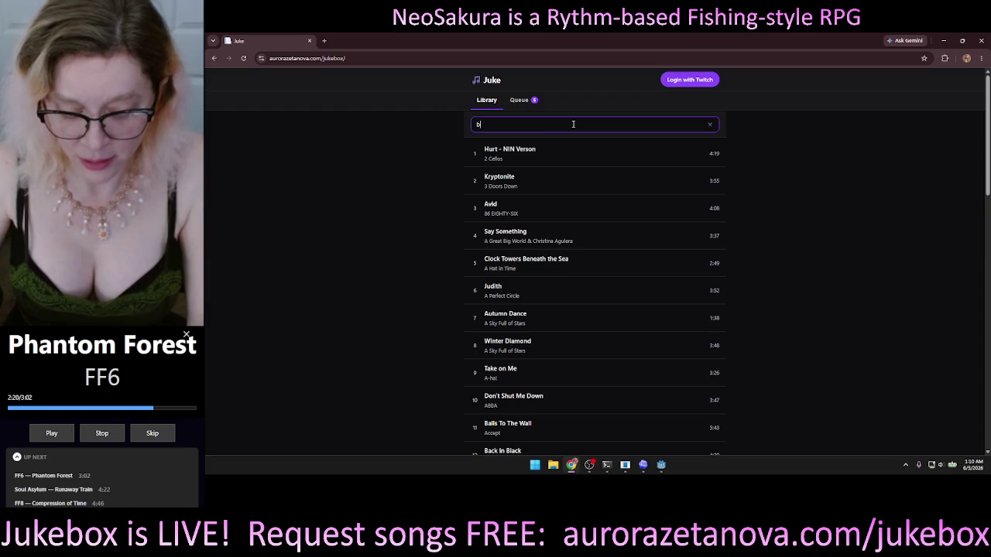
left_click(700, 79)
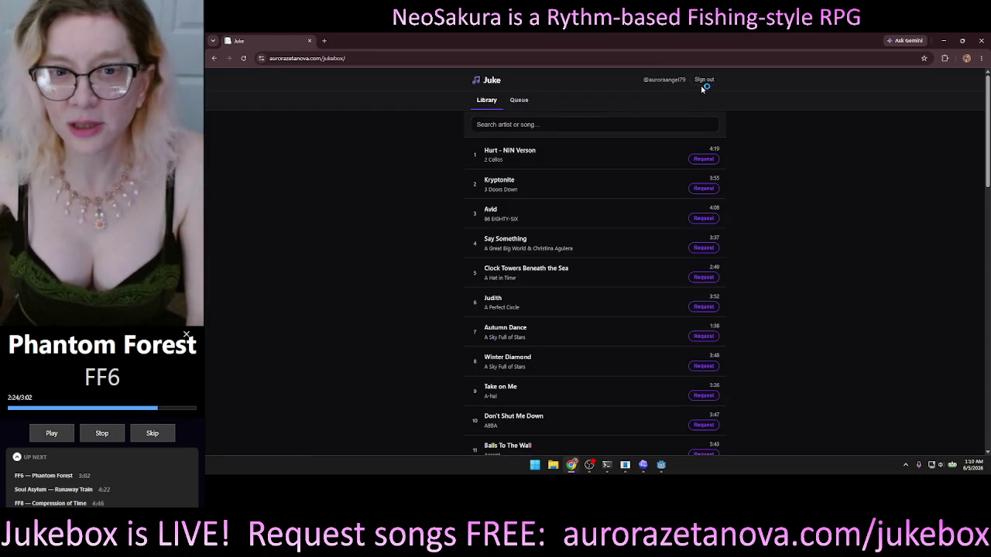
left_click(541, 122)
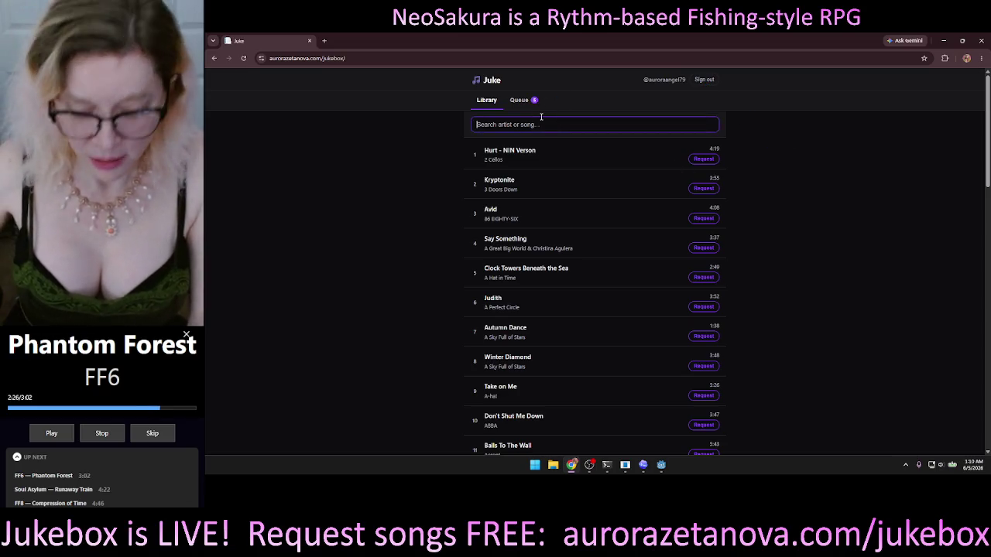
type("broken")
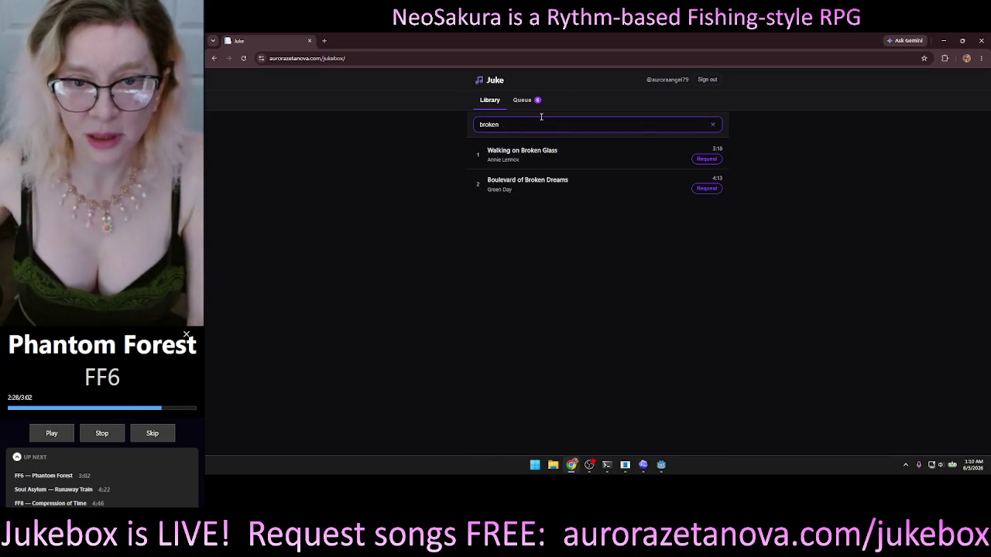
left_click(716, 160)
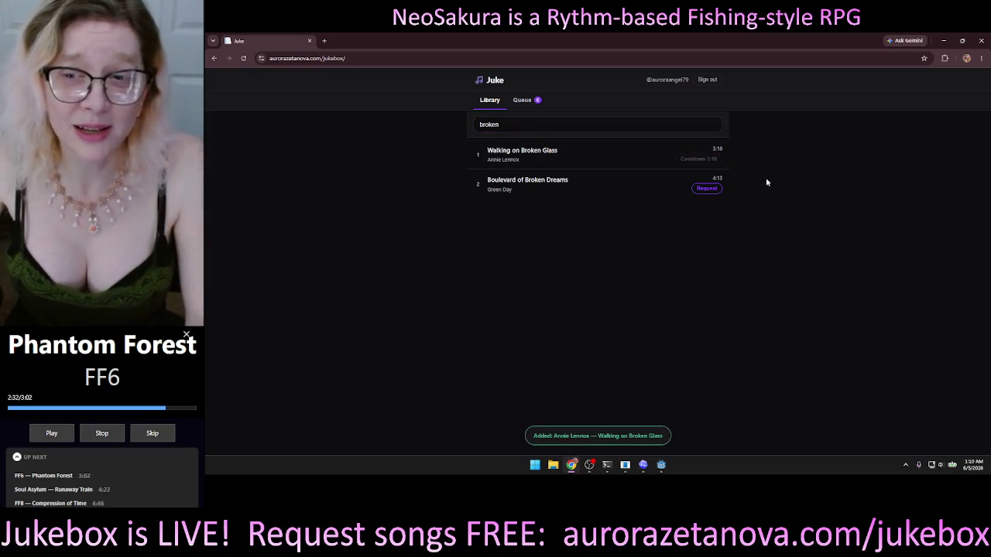
left_click(707, 188)
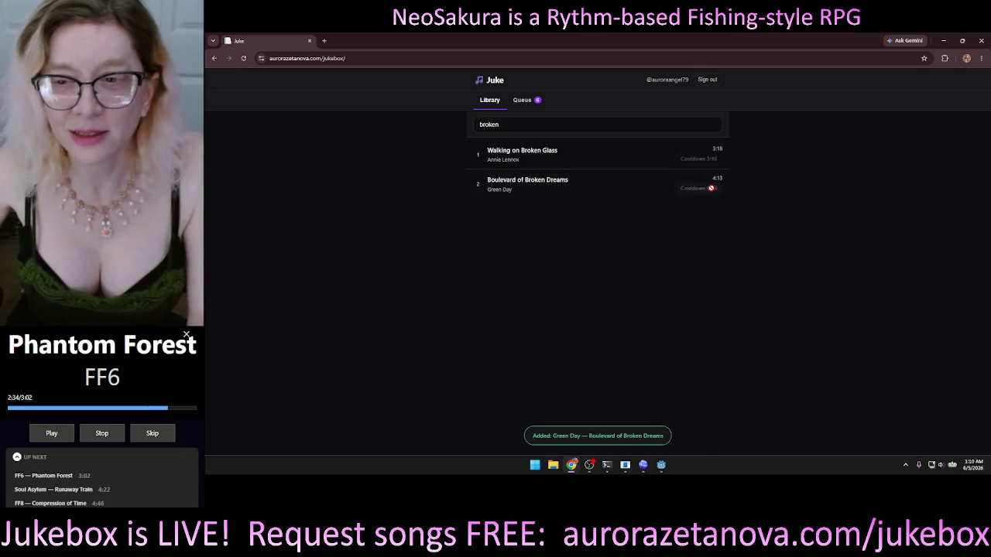
left_click(981, 41)
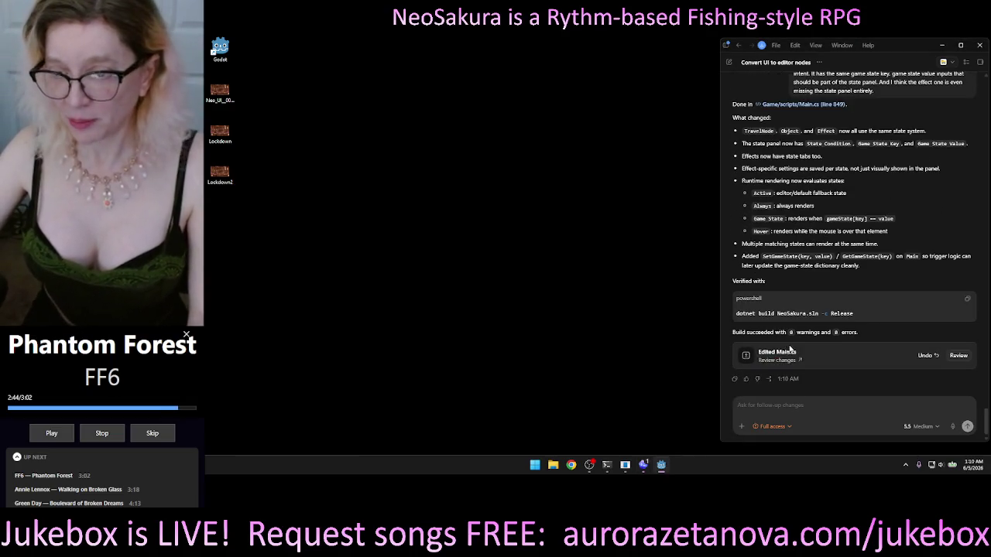
- Run the NeoSakura project from the Godot editor to start the .NET build
key("alt+Tab")
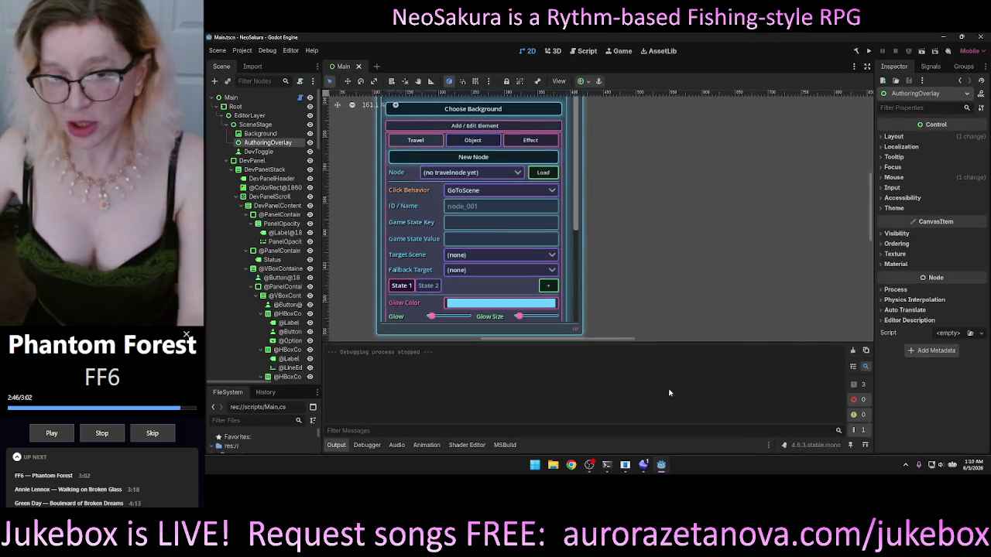
left_click(645, 466)
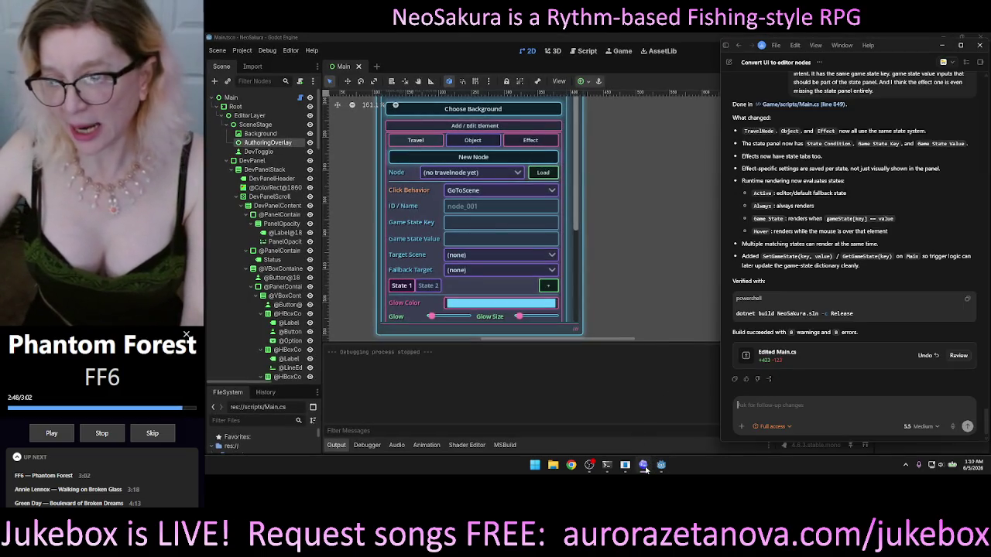
left_click(660, 375)
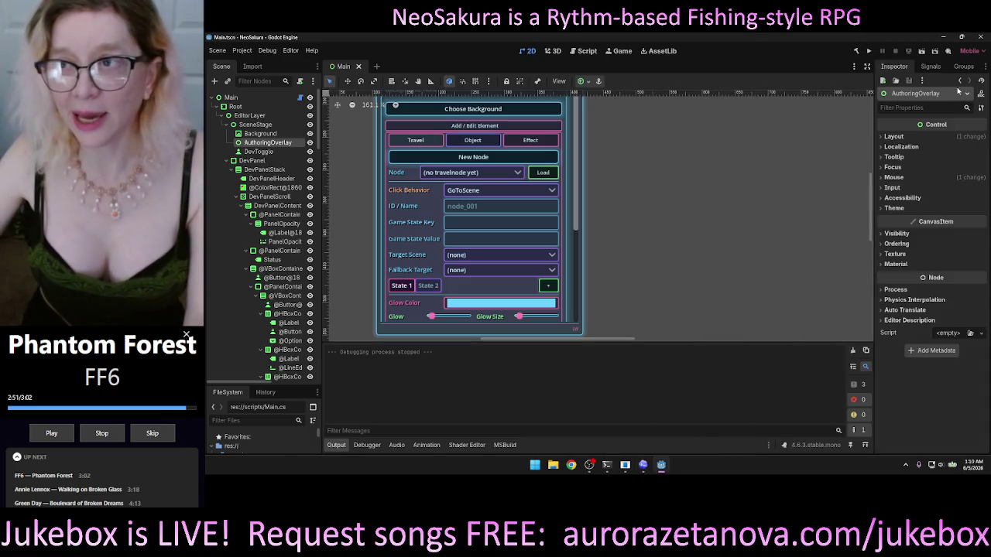
left_click(868, 50)
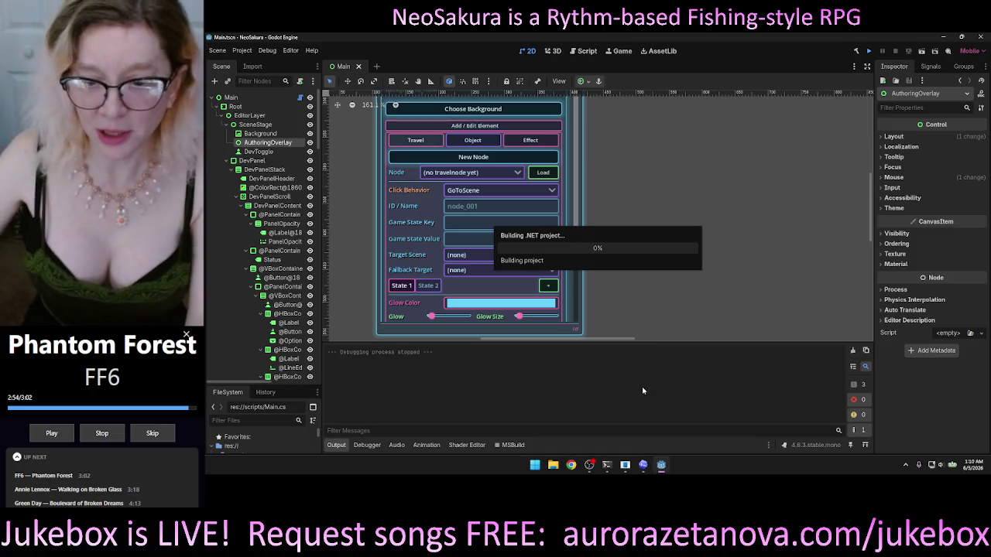
- List Codex's personality choices with the /personality command
left_click(643, 465)
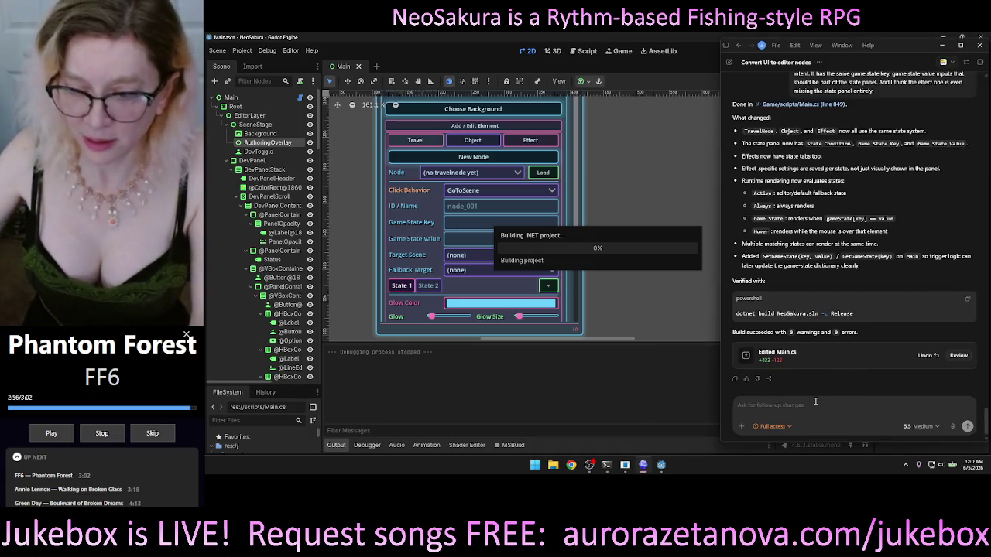
type("/per")
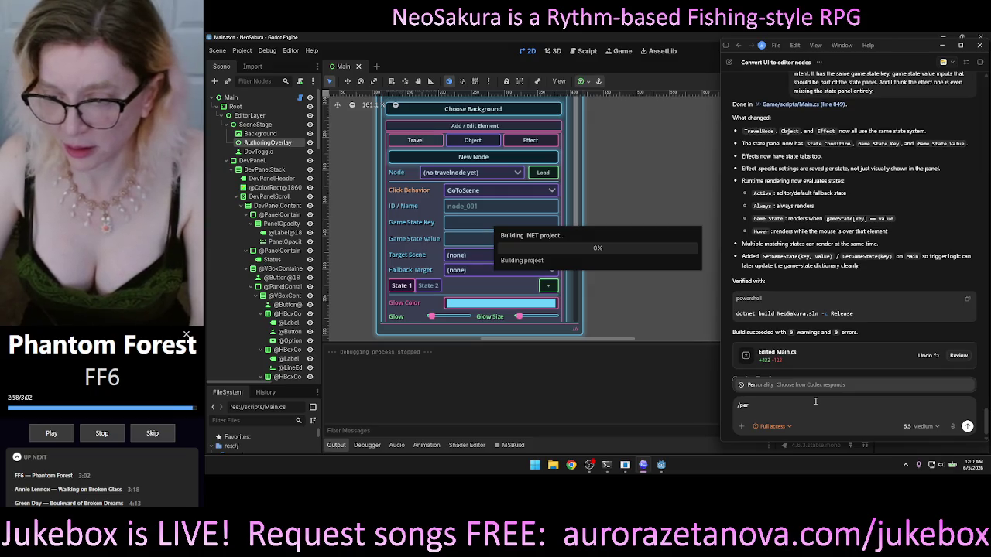
key("Return")
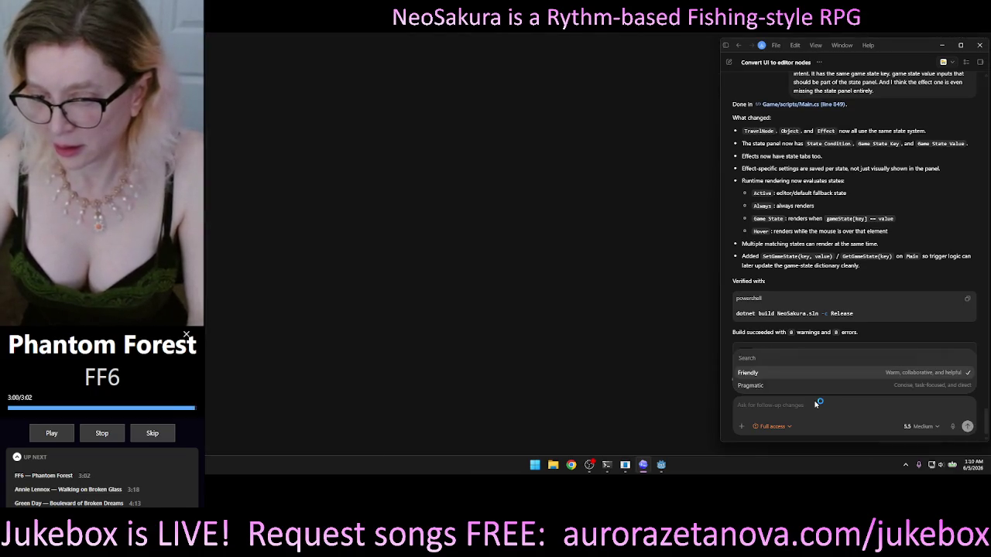
- Pick Codex's Friendly personality, then expand the dev holograph's Scene Editor, enlarge it and move it centre-ward
left_click(758, 375)
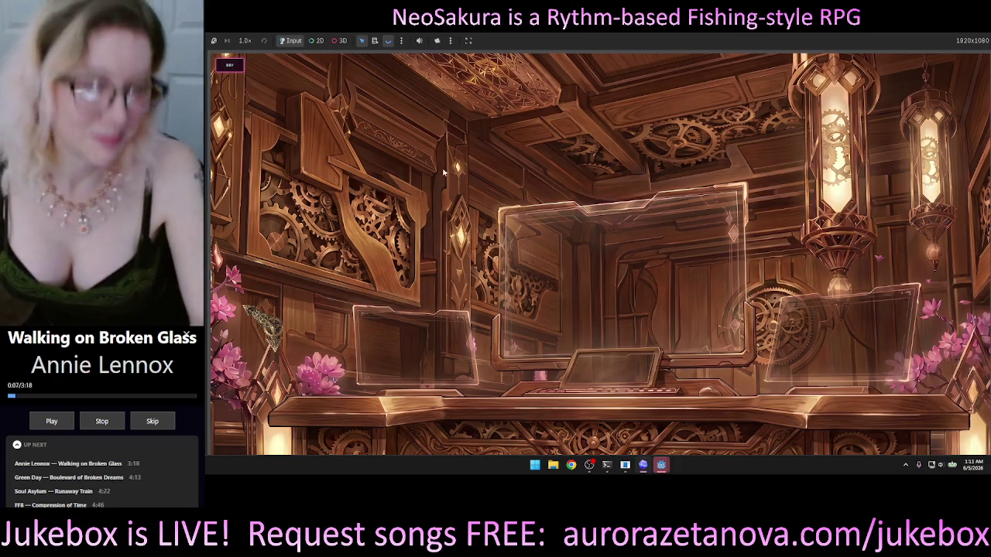
left_click(229, 65)
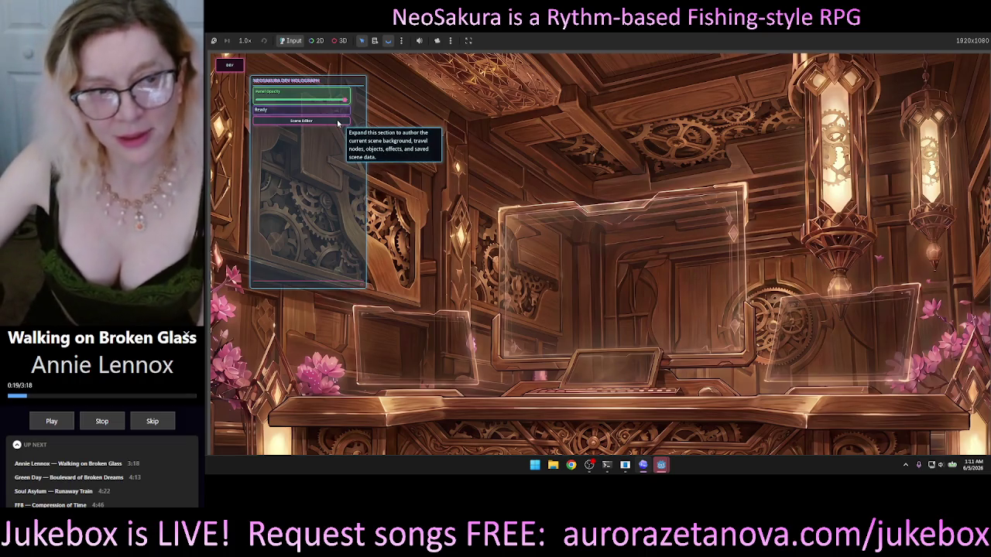
left_click(340, 122)
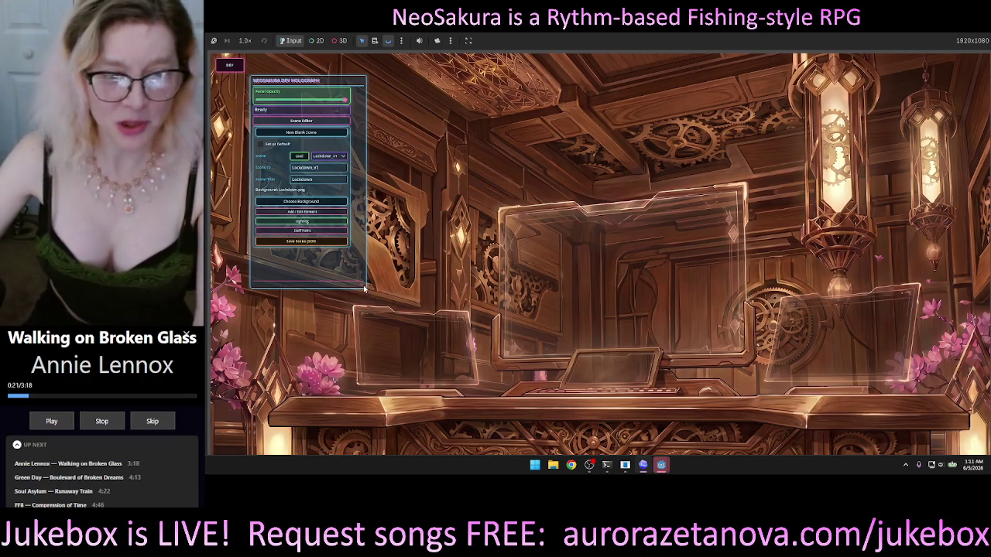
left_click_drag(363, 285, 366, 297)
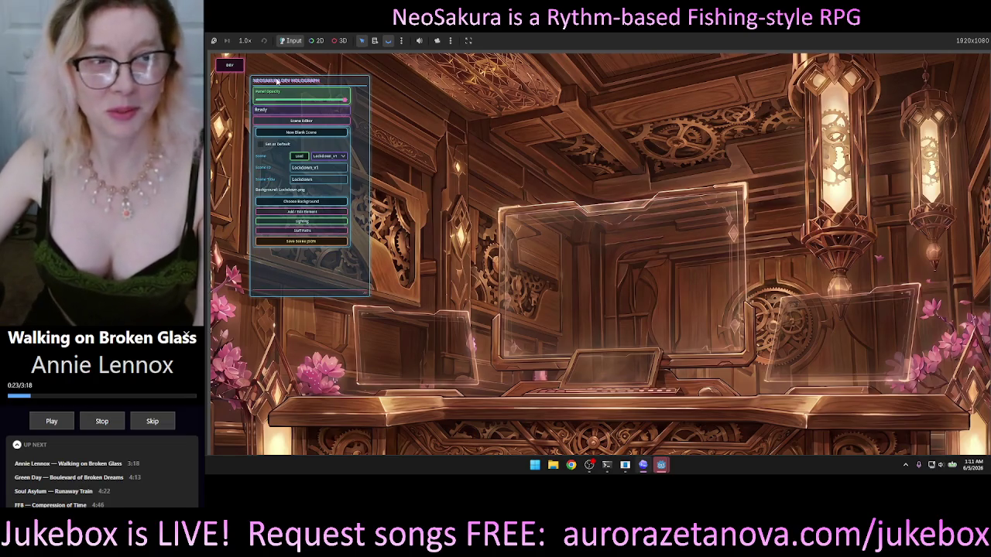
mouse_move(289, 83)
left_mouse_down()
mouse_move(470, 107)
mouse_move(483, 125)
mouse_move(471, 149)
left_mouse_up()
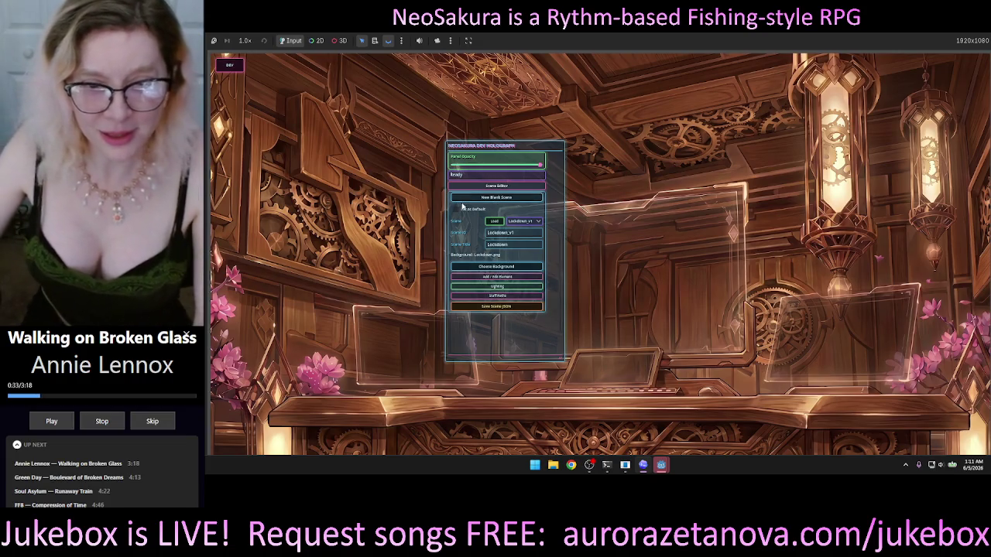
- Expand Add/Edit Markers, enlarge the panel, and select the Game State Key text for editing
left_click(498, 278)
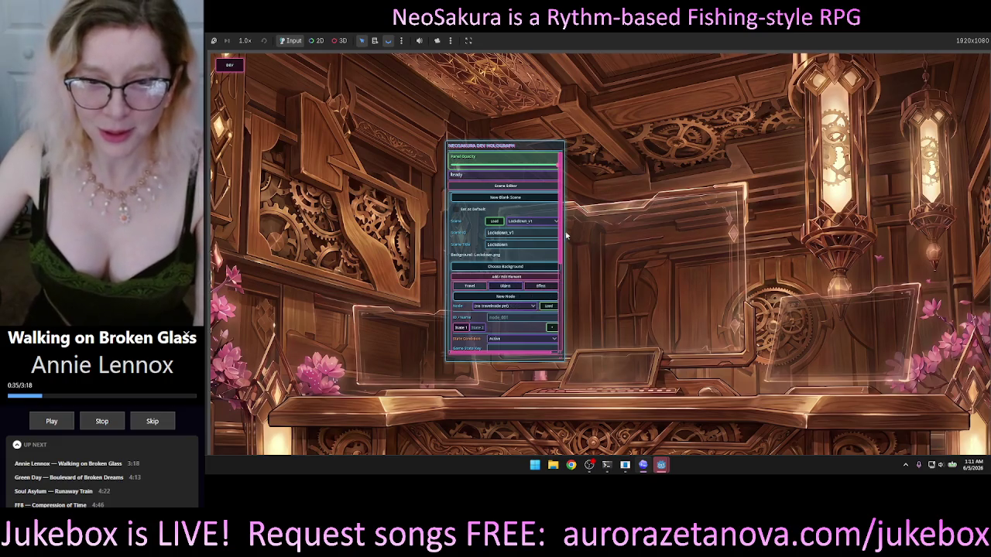
scroll(556, 267, "down", 2)
scroll(557, 266, "down", 1)
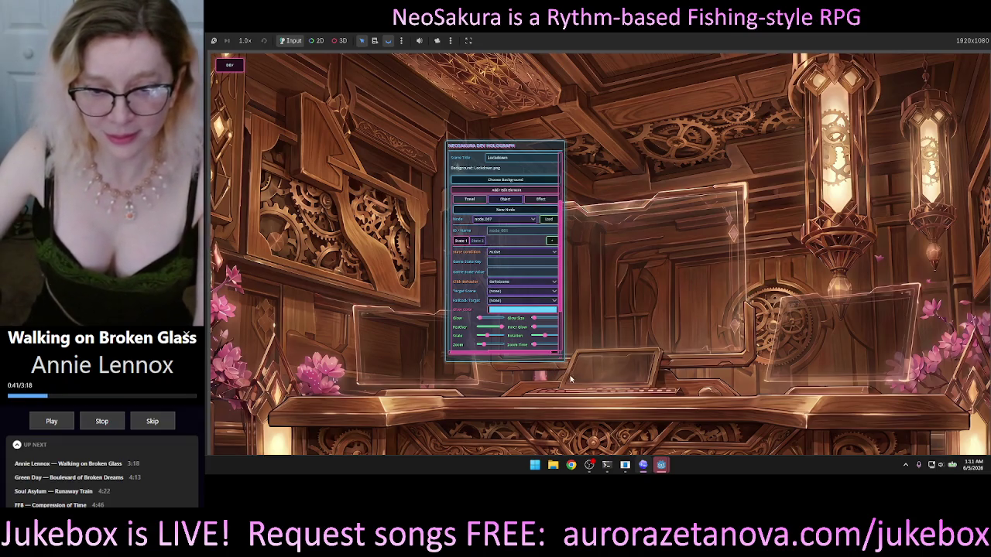
left_click_drag(564, 364, 578, 424)
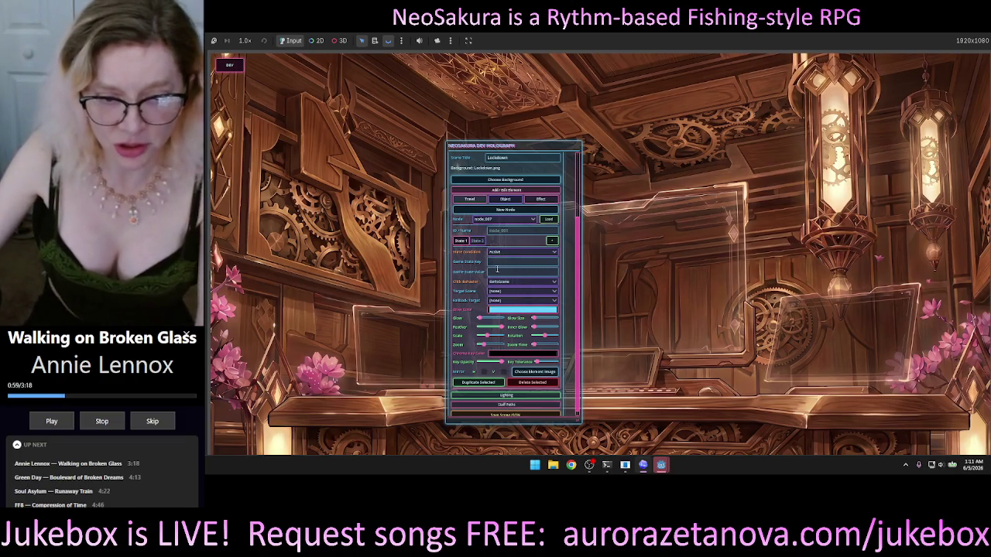
left_click(502, 262)
type("mouseover")
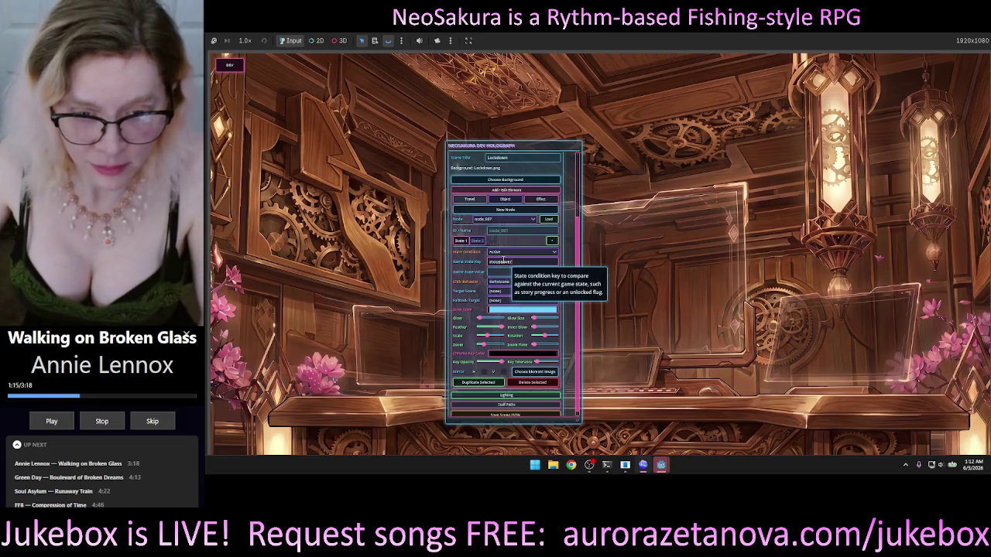
double_click(507, 262)
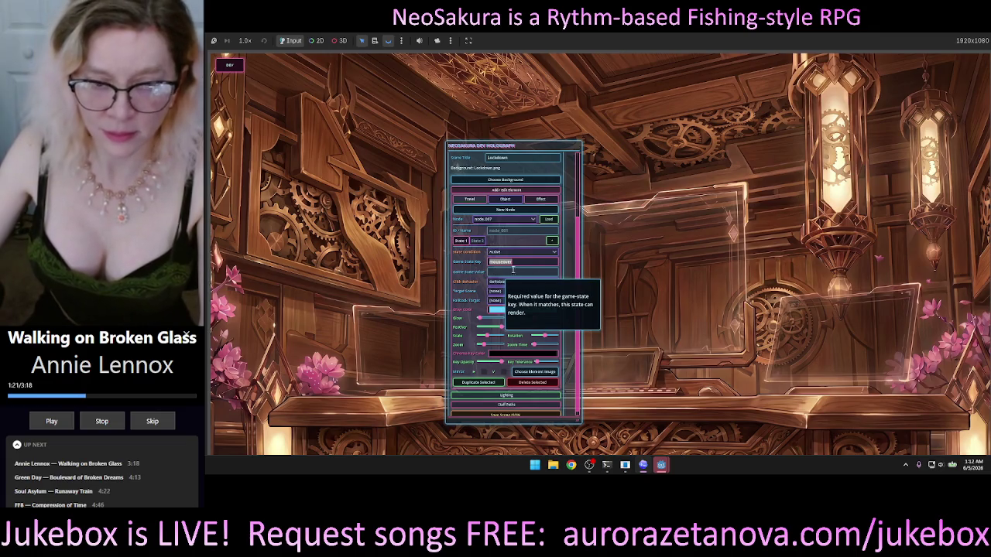
- Dictate a follow-up request into the Codex message box beside the running game
mouse_move(660, 469)
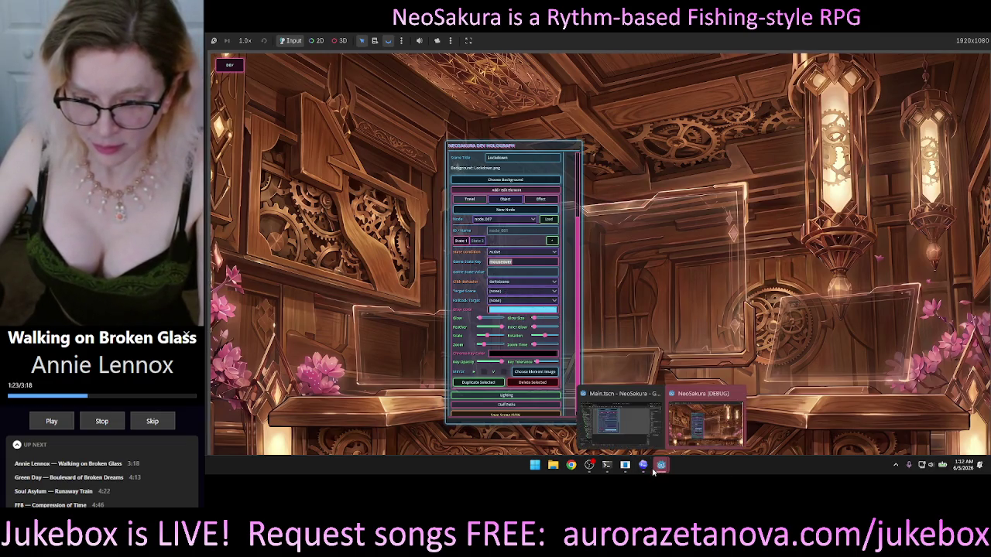
left_click(706, 414)
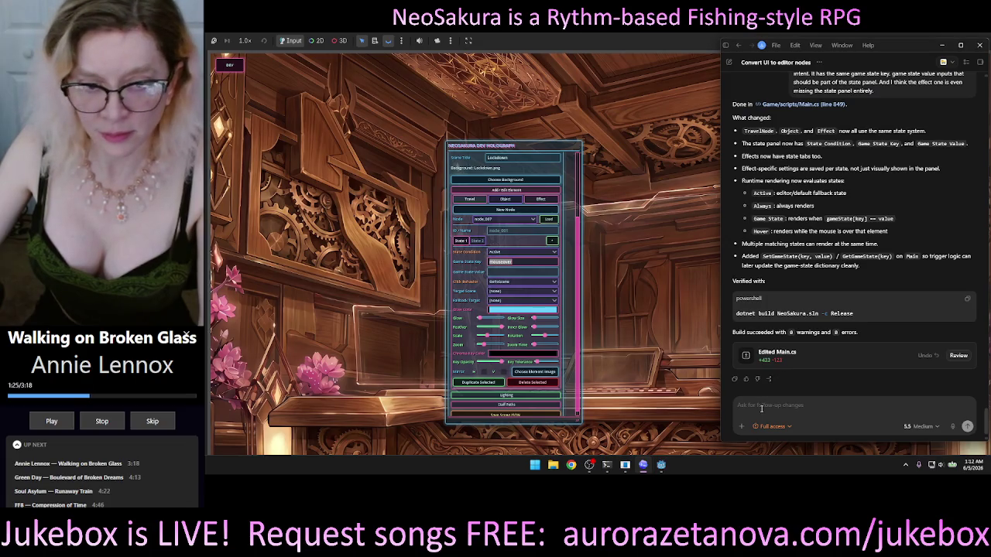
left_click(761, 406)
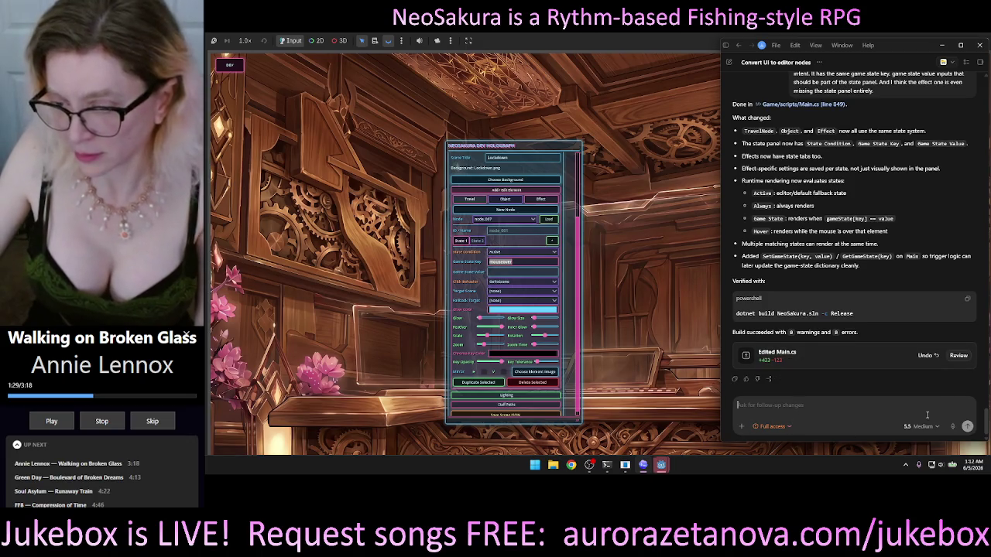
left_click(953, 428)
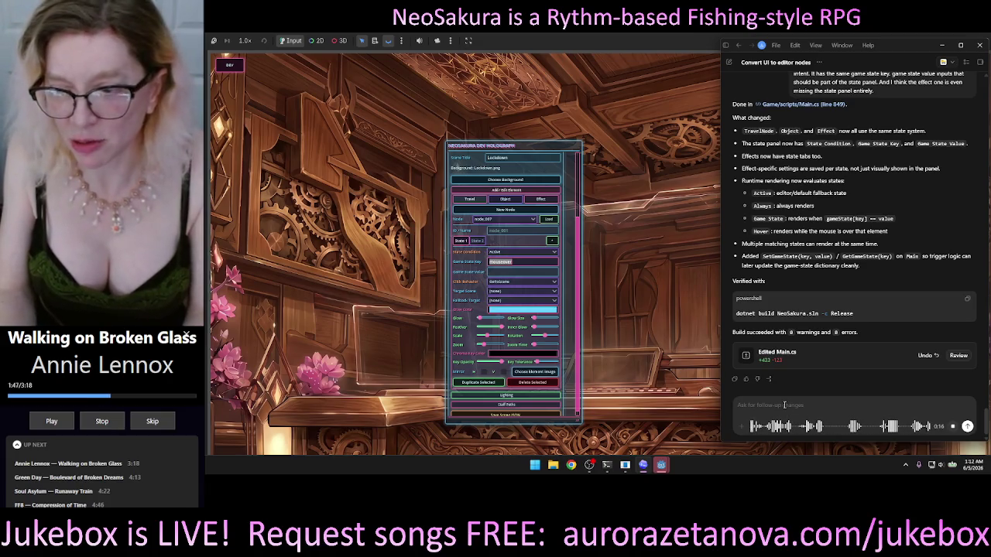
key("Escape")
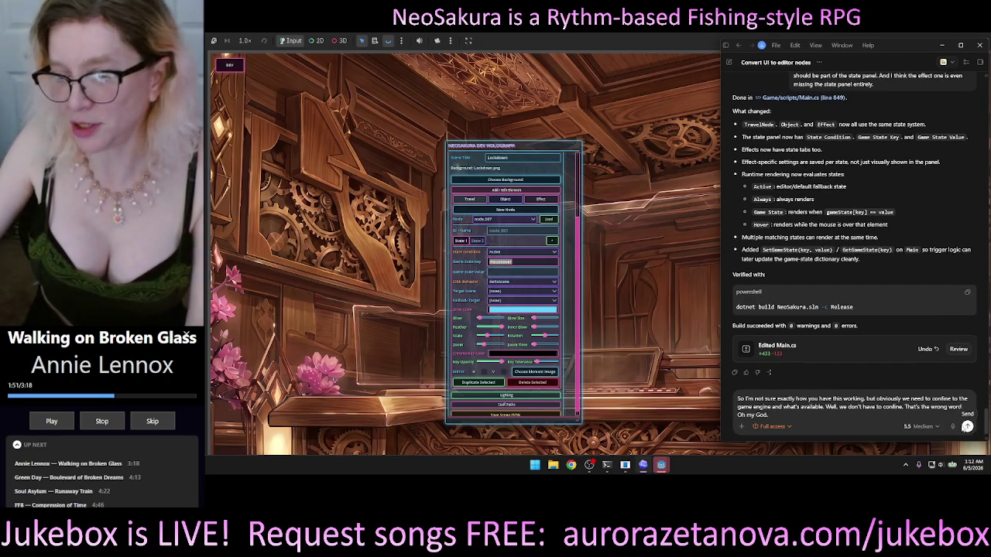
- Discard the dictated draft and start dictating the request again
key("ctrl+a")
key("BackSpace")
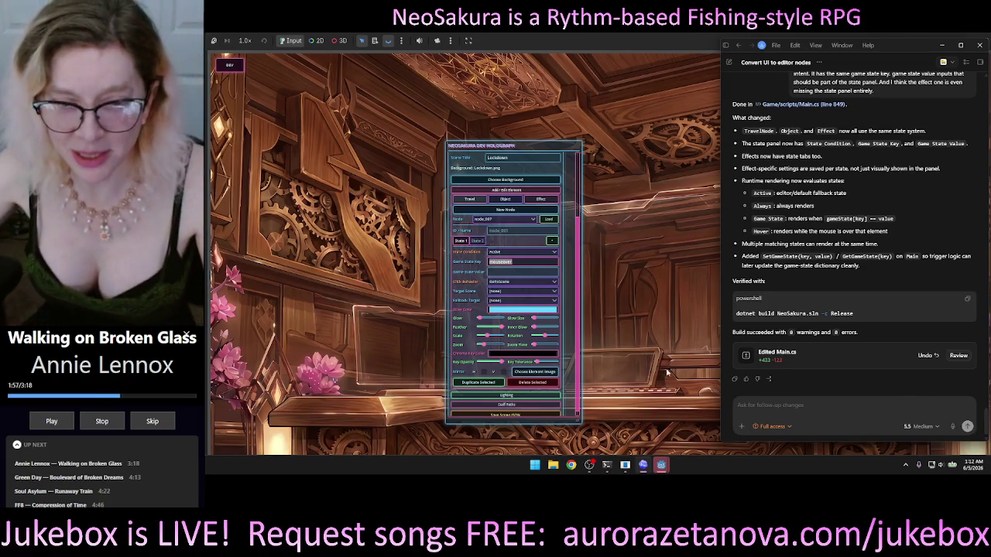
mouse_move(723, 364)
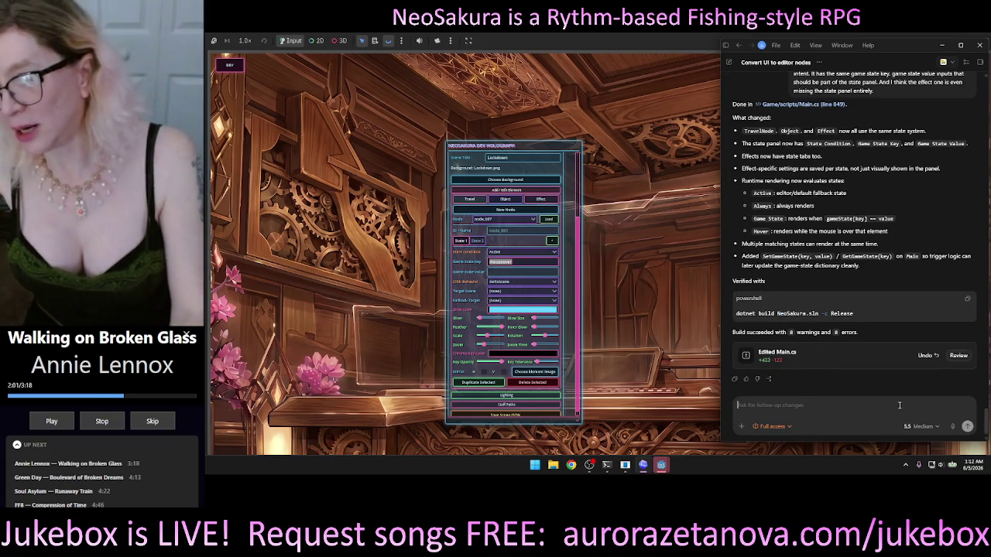
left_click(953, 430)
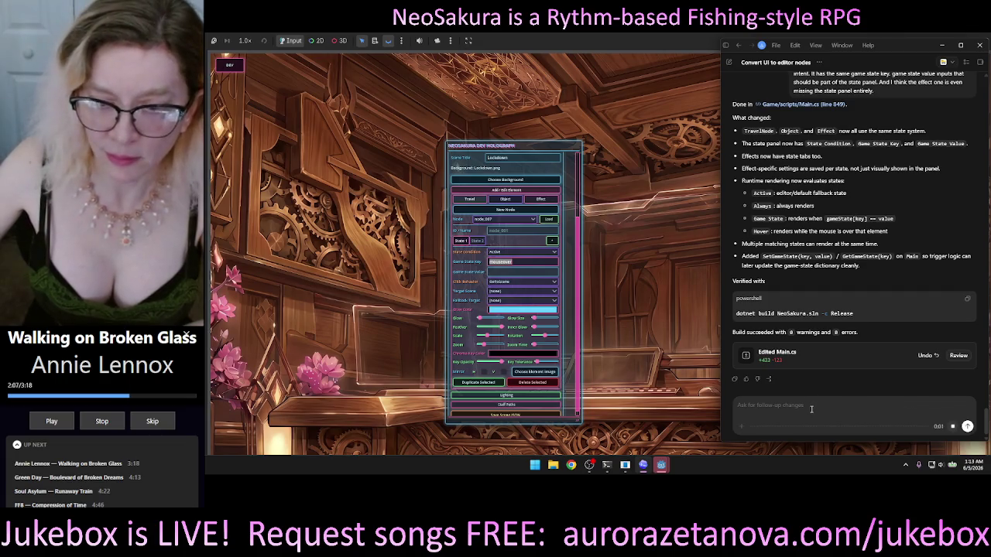